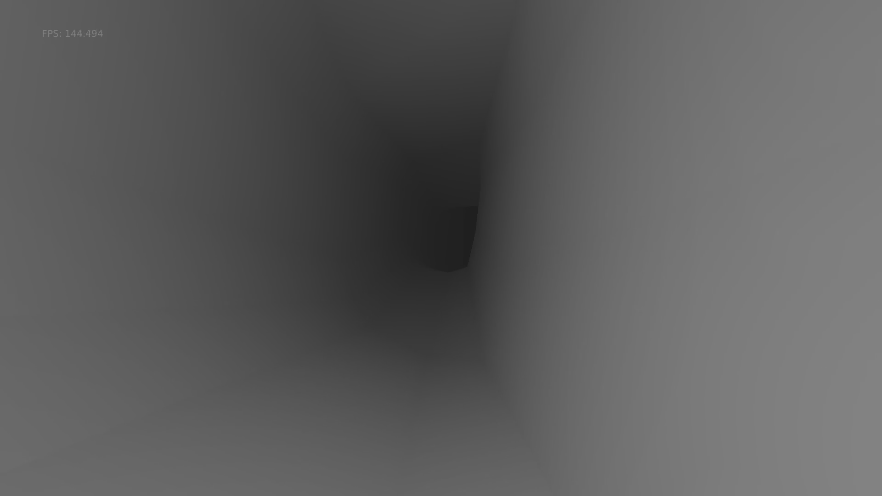
Walk through the dark corridor into the first room and look around its corners.
key("w")
key("w")
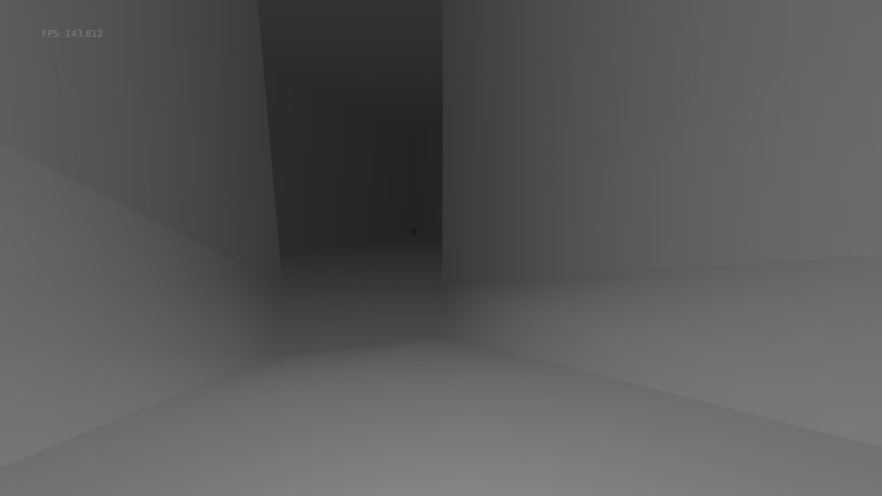
key("w")
key("w")
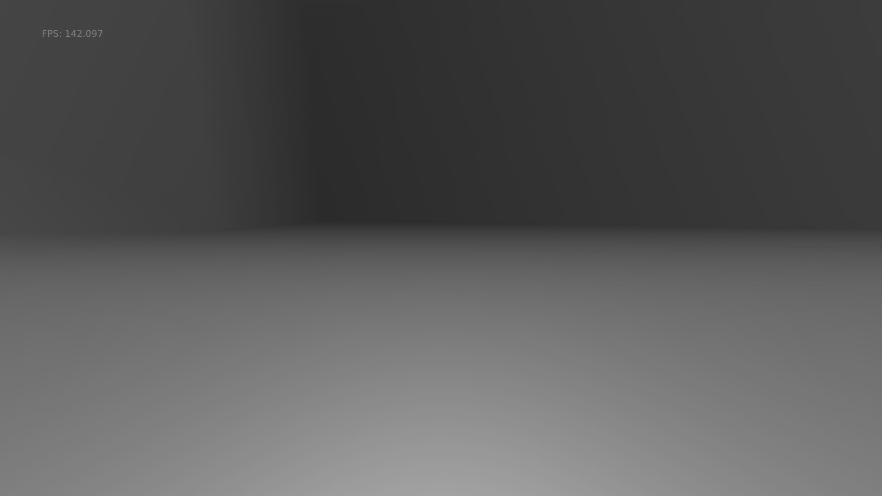
key("w")
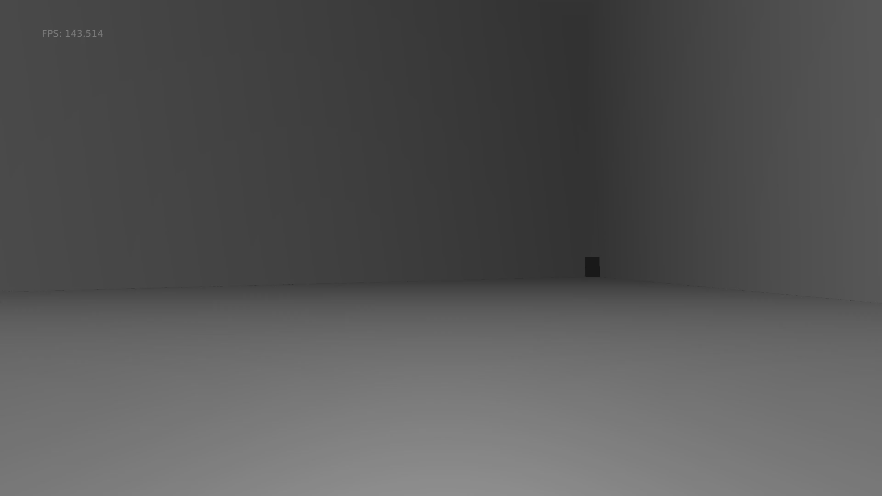
key("w")
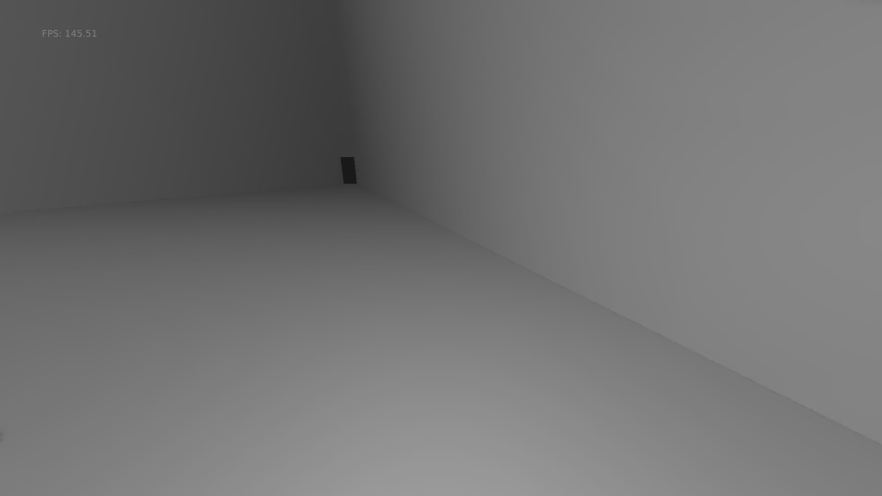
key("w")
key("w")
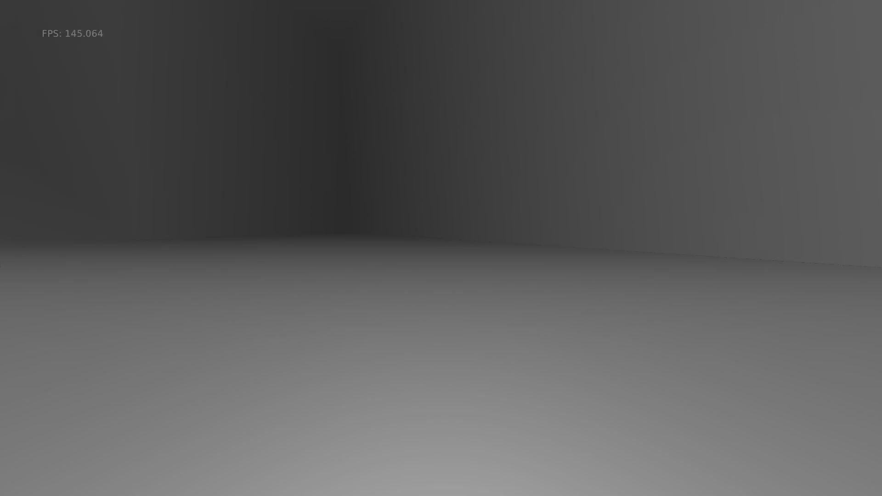
key("w")
key("w")
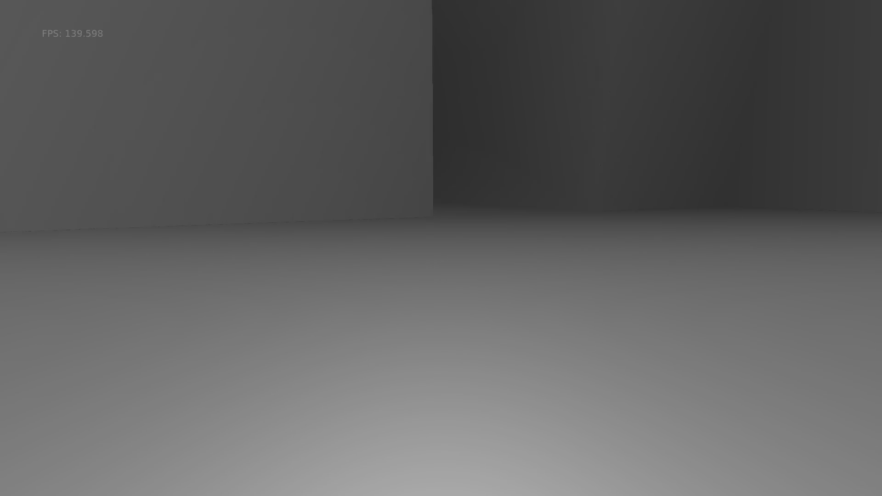
Walk down the long corridor to the far wall, then quit the game build.
key("w")
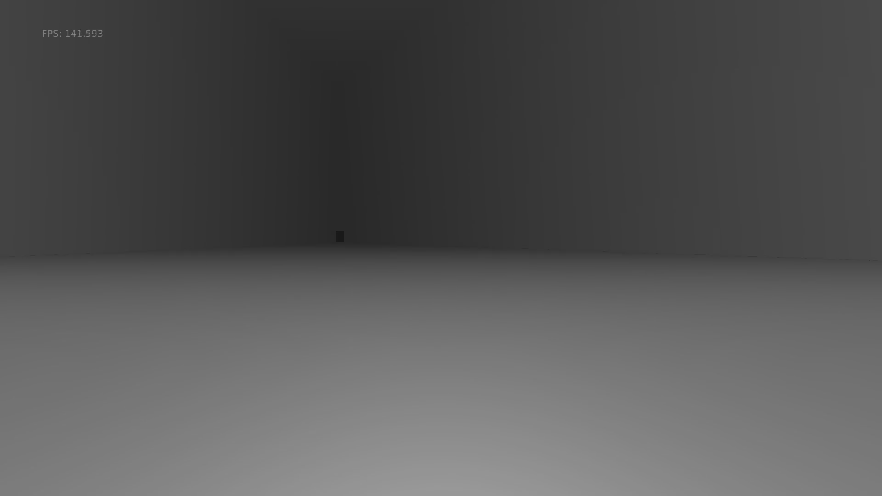
key("w")
key("w")
key("w")
key("w")
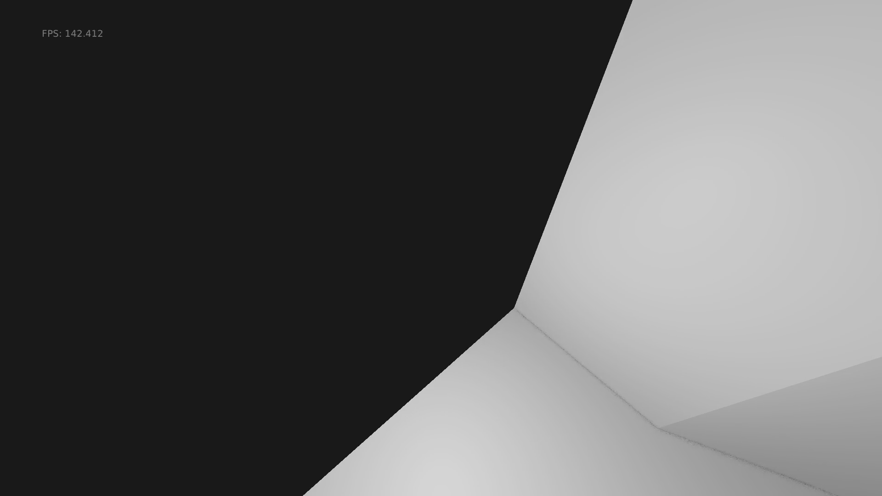
key("w")
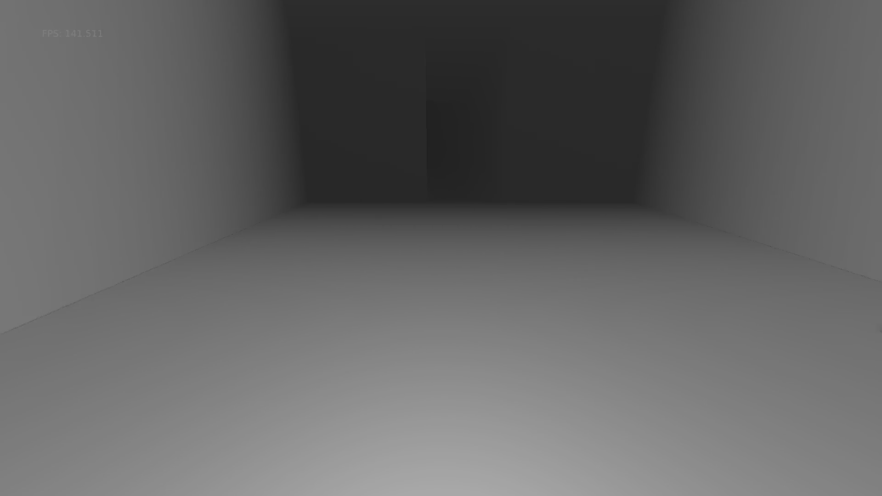
key("w")
key("w")
key("Escape")
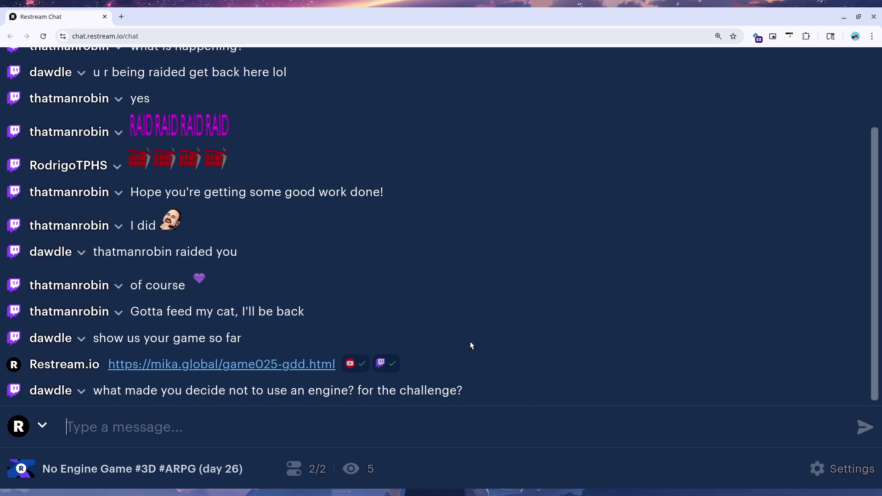
scroll(867, 310, "up", 2)
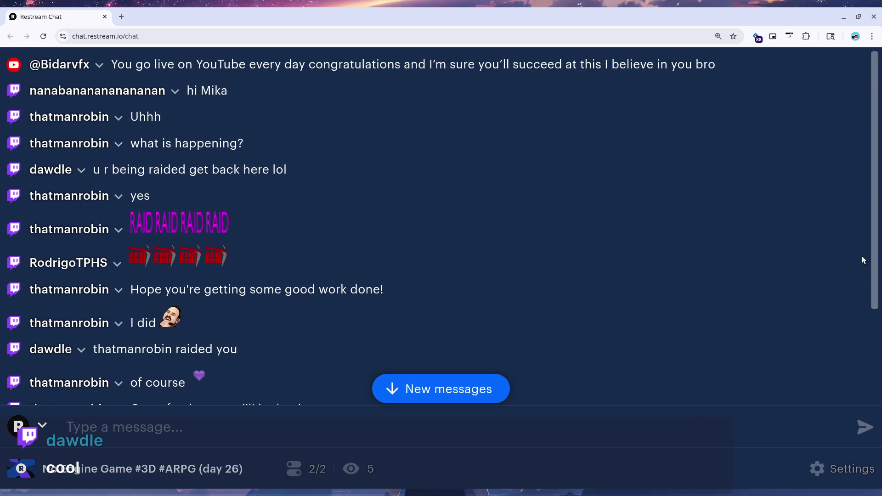
scroll(863, 259, "down", 3)
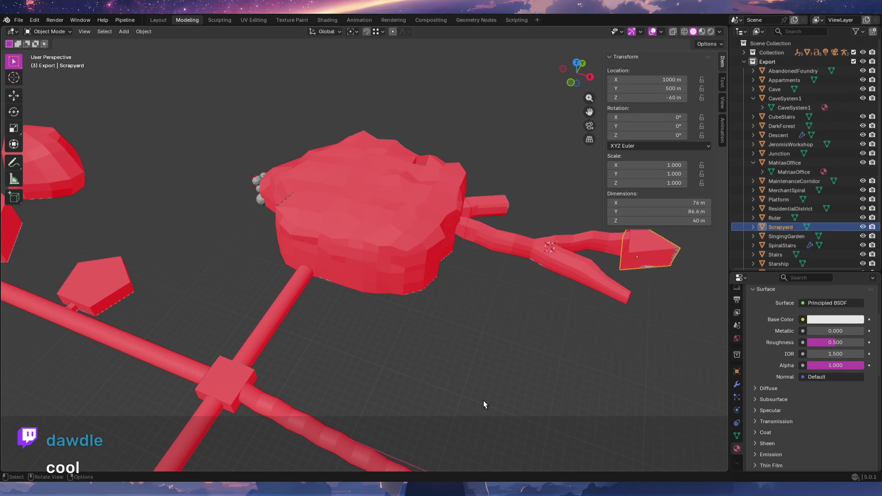
Frame the Scrapyard object and enter Edit Mode on its mesh, orbiting to keep it in view.
mouse_move(468, 401)
middle_mouse_down()
mouse_move(429, 367)
mouse_move(543, 385)
mouse_move(620, 330)
mouse_move(420, 332)
middle_mouse_up()
key("Tab")
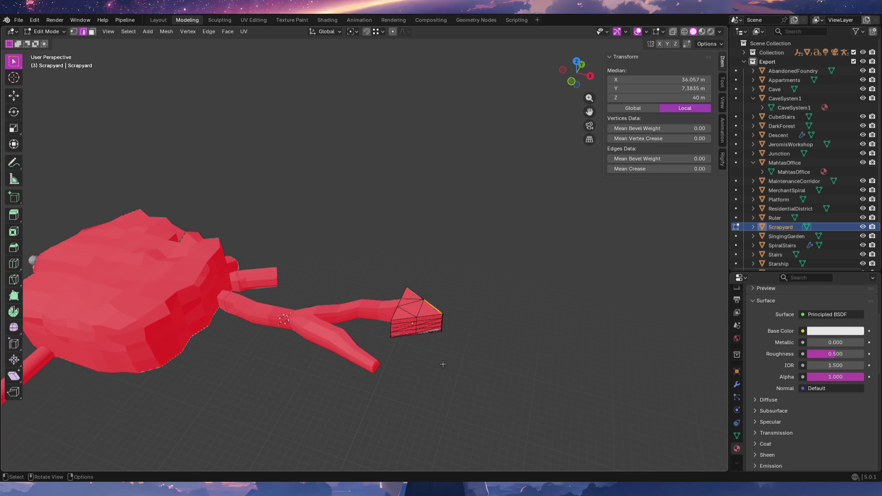
scroll(438, 356, "up", 2)
scroll(438, 277, "up", 4)
scroll(413, 255, "up", 3)
scroll(379, 276, "up", 3)
mouse_move(377, 283)
middle_mouse_down()
mouse_move(437, 366)
mouse_move(280, 341)
mouse_move(327, 268)
mouse_move(374, 253)
mouse_move(413, 256)
mouse_move(414, 335)
mouse_move(174, 340)
mouse_move(272, 331)
mouse_move(323, 433)
mouse_move(491, 335)
mouse_move(400, 317)
mouse_move(473, 340)
mouse_move(414, 335)
mouse_move(420, 380)
mouse_move(242, 375)
mouse_move(186, 207)
mouse_move(275, 318)
mouse_move(402, 338)
mouse_move(427, 387)
middle_mouse_up()
mouse_move(607, 345)
middle_mouse_down("shift")
mouse_move(400, 357)
mouse_move(404, 299)
mouse_move(407, 347)
mouse_move(303, 378)
mouse_move(211, 351)
mouse_move(344, 325)
mouse_move(449, 326)
mouse_move(456, 369)
mouse_move(439, 335)
middle_mouse_up("shift")
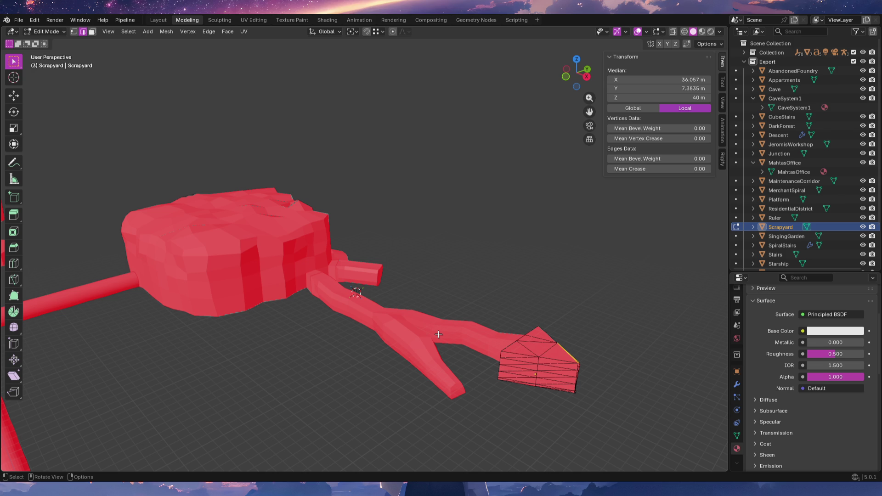
Deselect everything on the mesh and view the triangular end from the Top Orthographic view.
mouse_move(565, 352)
middle_mouse_down()
mouse_move(577, 386)
mouse_move(495, 368)
mouse_move(392, 319)
middle_mouse_up()
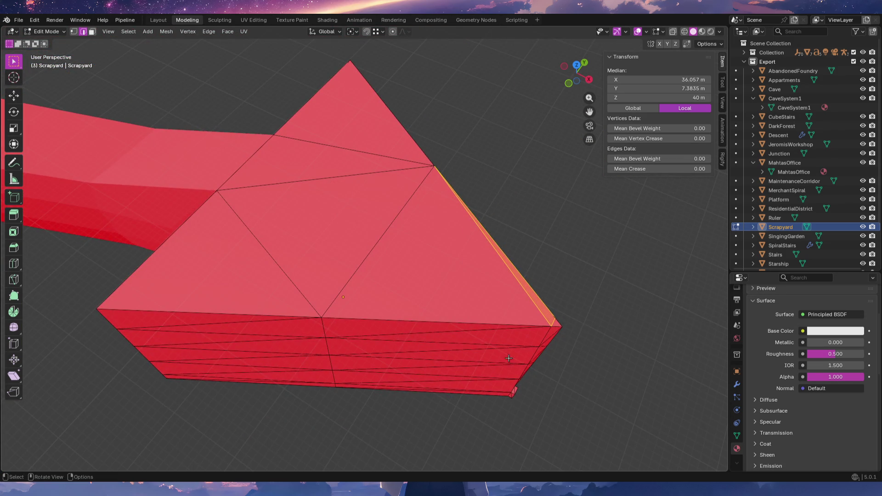
middle_click_drag(401, 317, 514, 333)
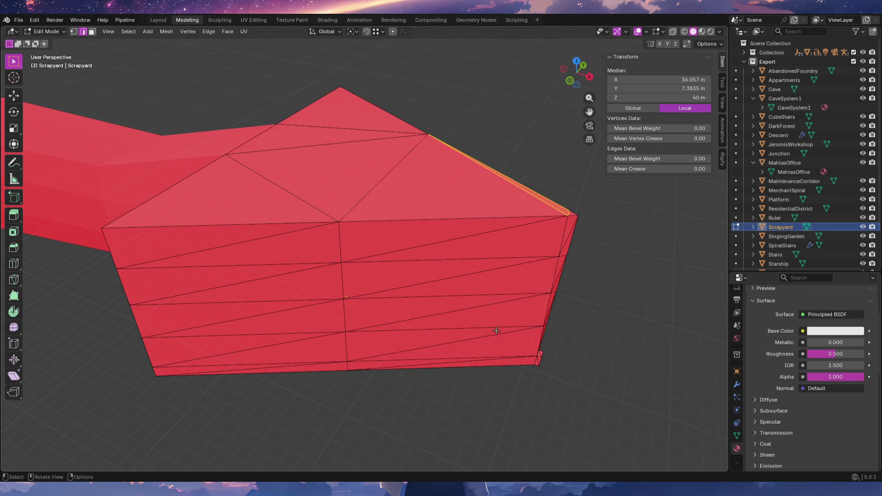
key("alt+a")
left_click(344, 342)
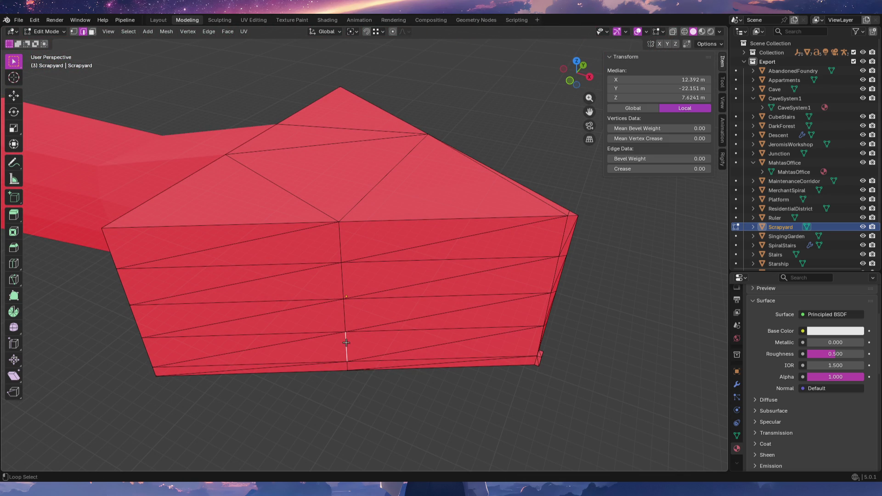
key("alt+a")
mouse_move(332, 310)
middle_mouse_down()
mouse_move(435, 326)
mouse_move(464, 360)
middle_mouse_up()
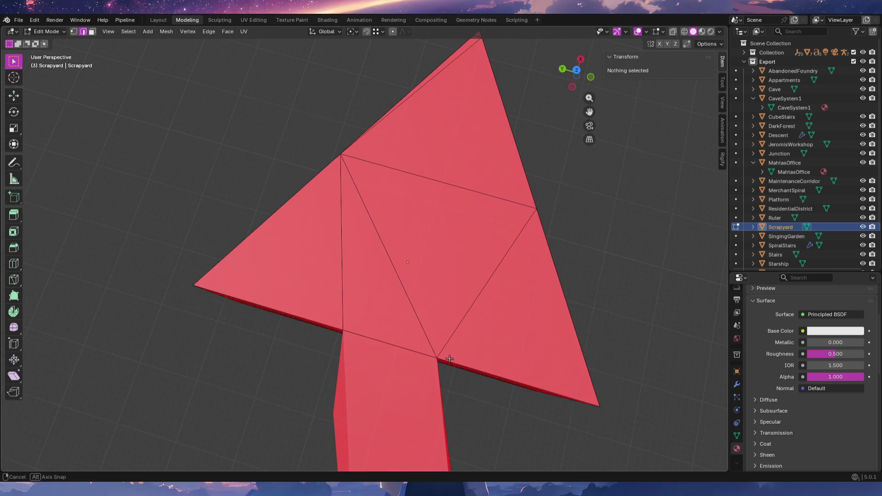
key("KP_7")
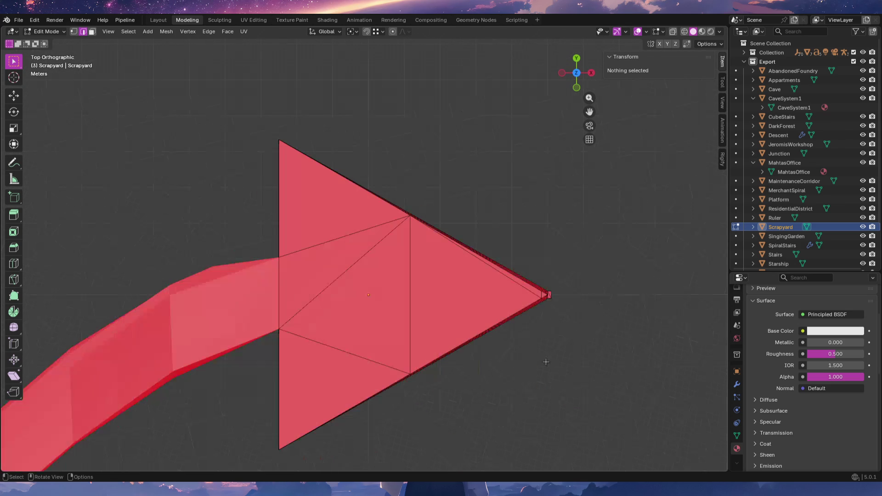
With X-ray on, select the triangle's upper vertices and move them up and left with a slight rotation.
key("alt+z")
middle_click_drag(485, 264, 526, 305, "shift")
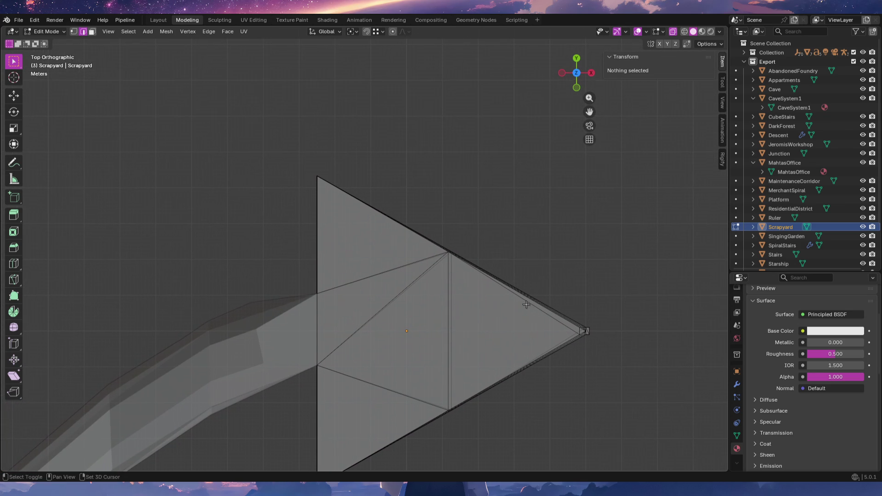
left_click_drag(298, 146, 334, 188)
left_click_drag(422, 232, 490, 279, "shift")
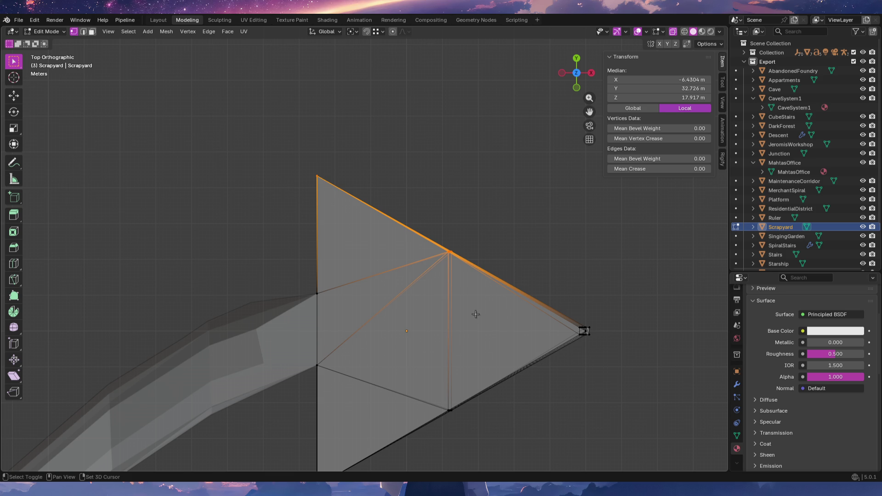
mouse_move(476, 314)
middle_mouse_down("shift")
mouse_move(555, 347)
mouse_move(511, 336)
middle_mouse_up("shift")
middle_click_drag(451, 333, 468, 358, "shift")
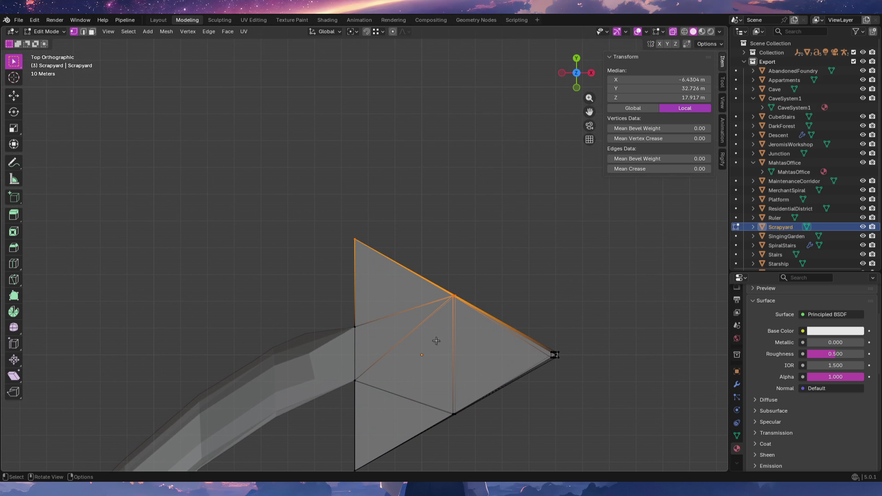
key("g")
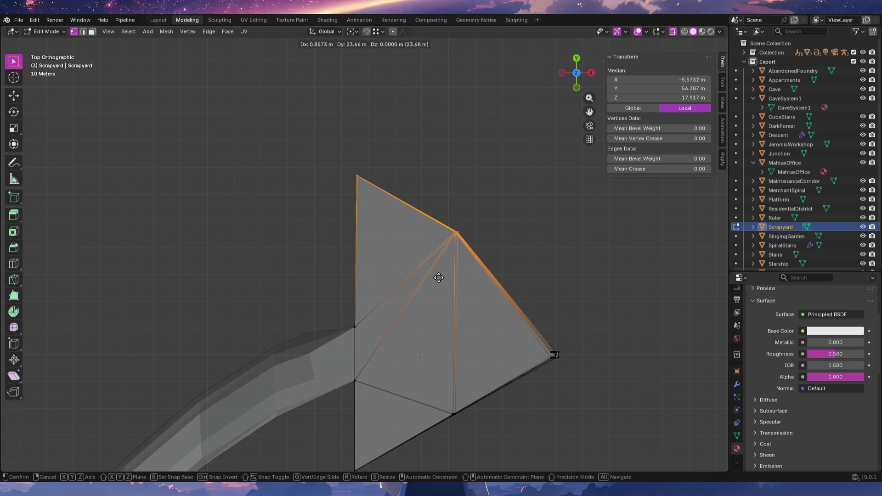
left_click(438, 254)
key("r")
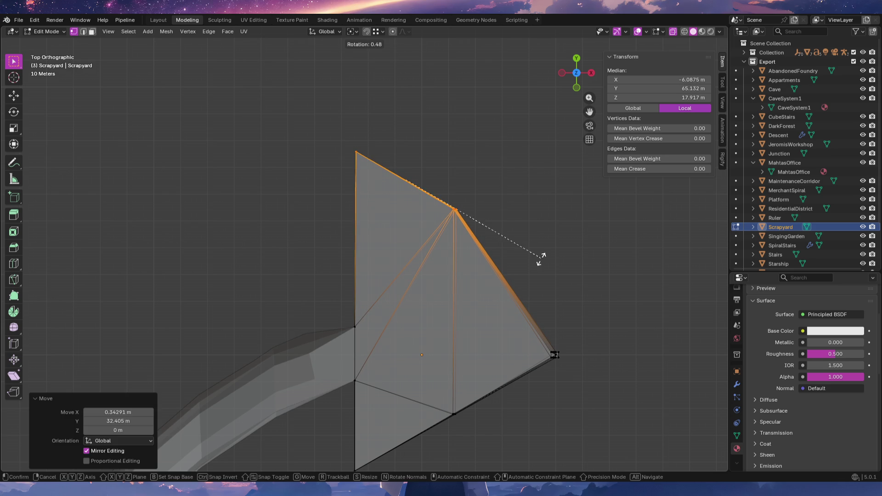
left_click(519, 284)
key("g")
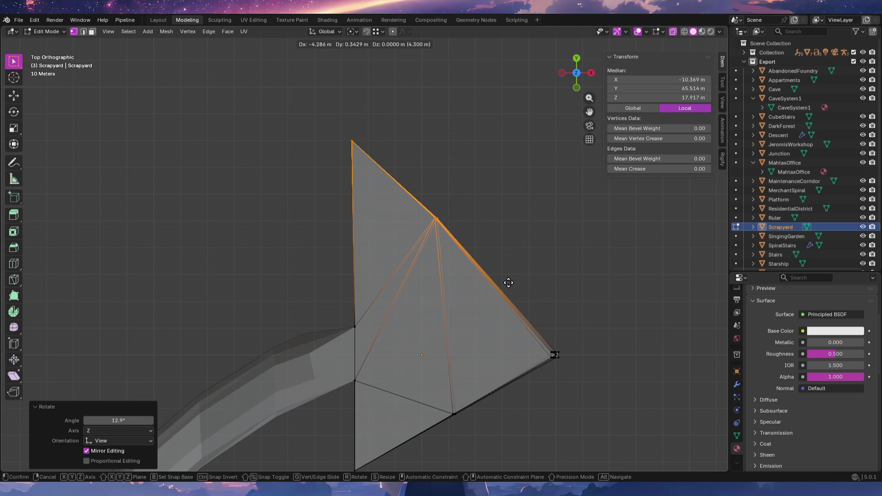
left_click(509, 283)
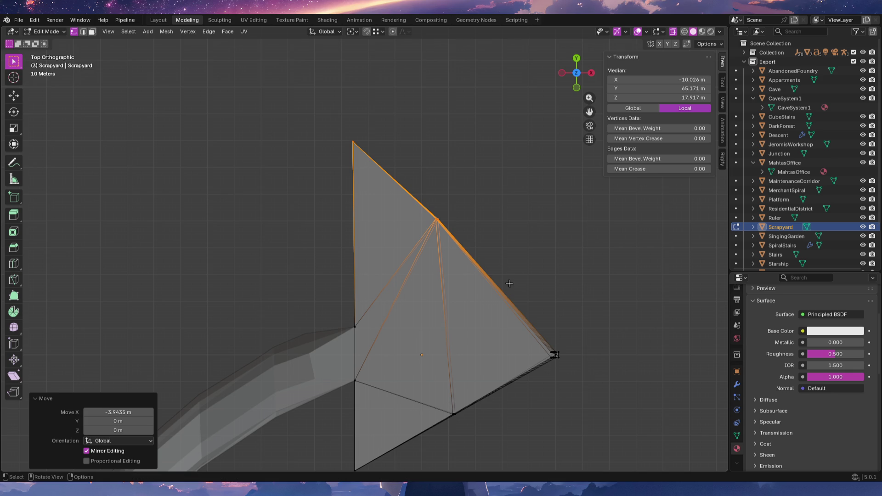
Select the triangle's lower vertices and move them down and left to make the wedge symmetric.
middle_click_drag(508, 283, 541, 168, "shift")
left_click(389, 356)
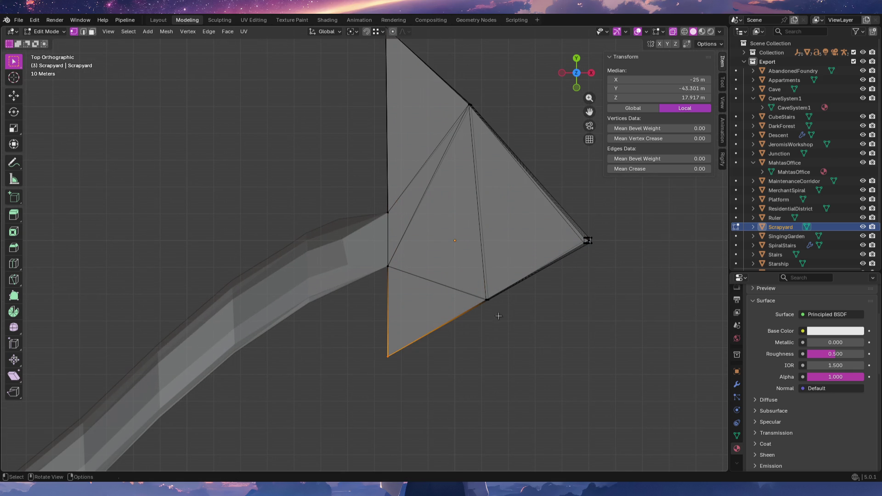
left_click_drag(473, 286, 520, 344, "shift")
middle_click_drag(513, 368, 516, 321, "shift")
key("g")
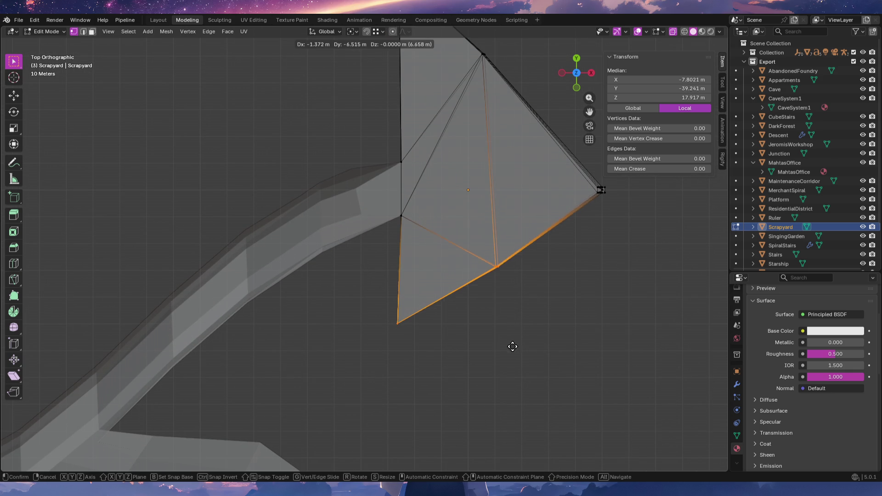
left_click(517, 393)
scroll(514, 330, "down", 1)
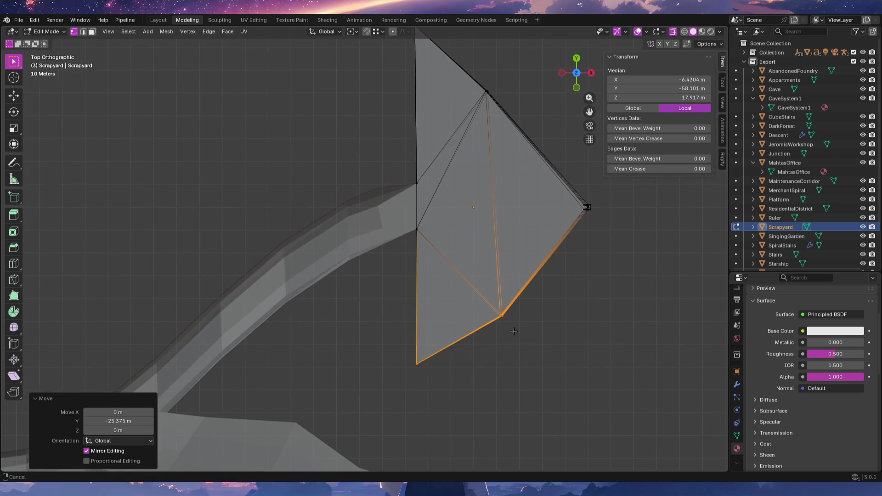
scroll(514, 331, "down", 1)
middle_click_drag(520, 347, 525, 362, "shift")
key("g")
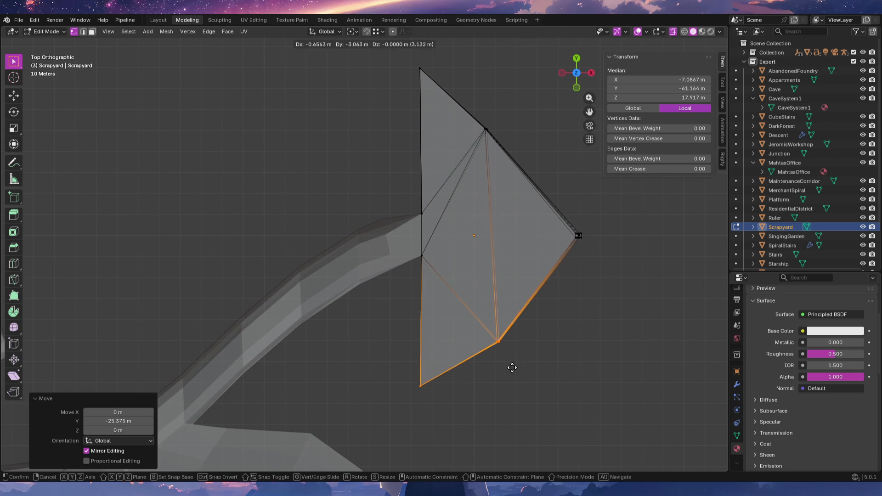
left_click(511, 373)
key("r")
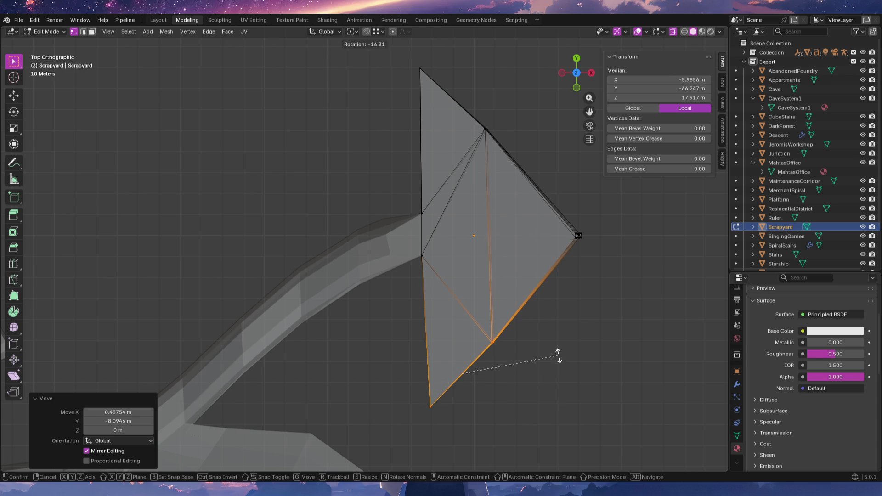
right_click(558, 355)
key("g")
left_click(565, 368)
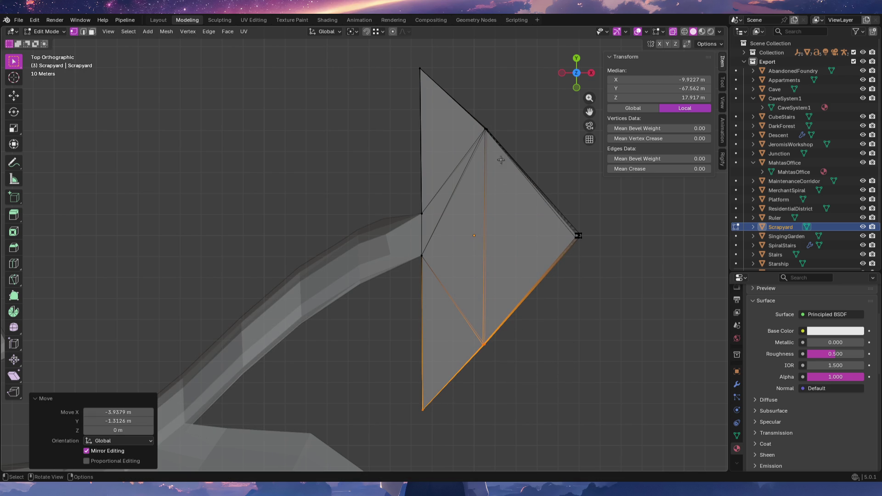
Box-select the rightmost tip vertex of the wedge.
middle_click_drag(585, 230, 531, 270, "shift")
left_click_drag(499, 240, 552, 310)
middle_click_drag(552, 313, 510, 318, "shift")
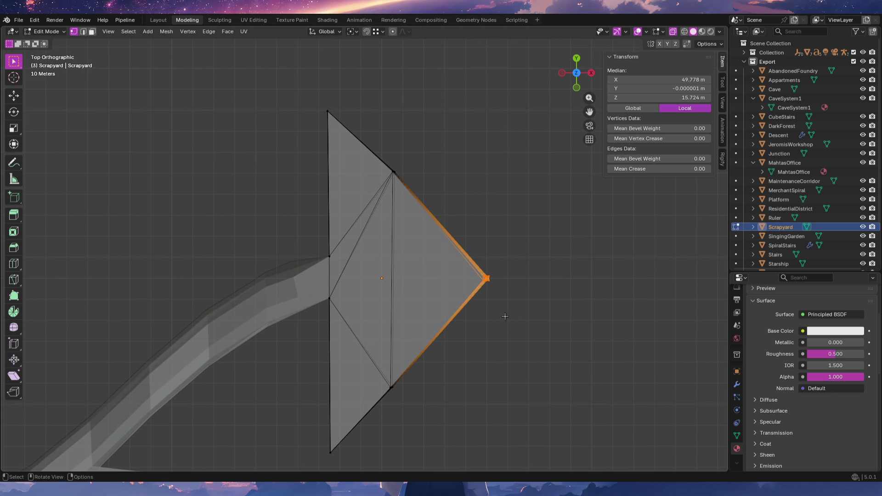
Move the tip vertex farther right, then shift the top side vertex to match.
key("g")
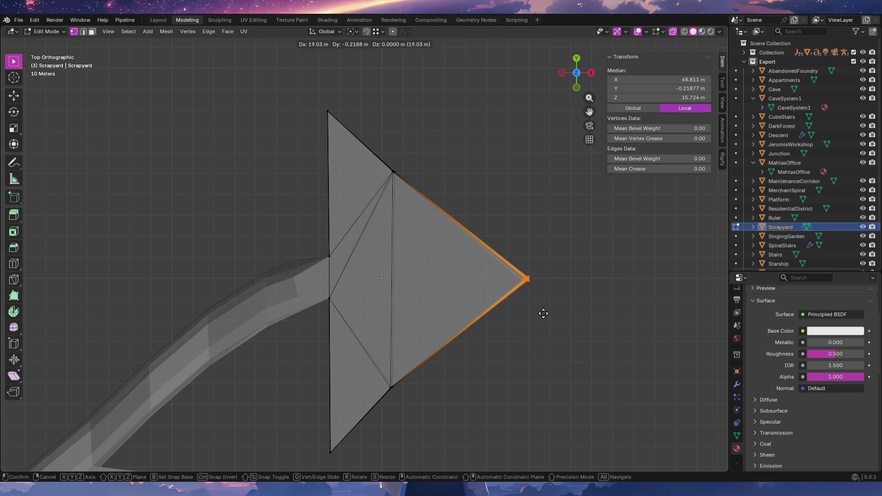
left_click(583, 314)
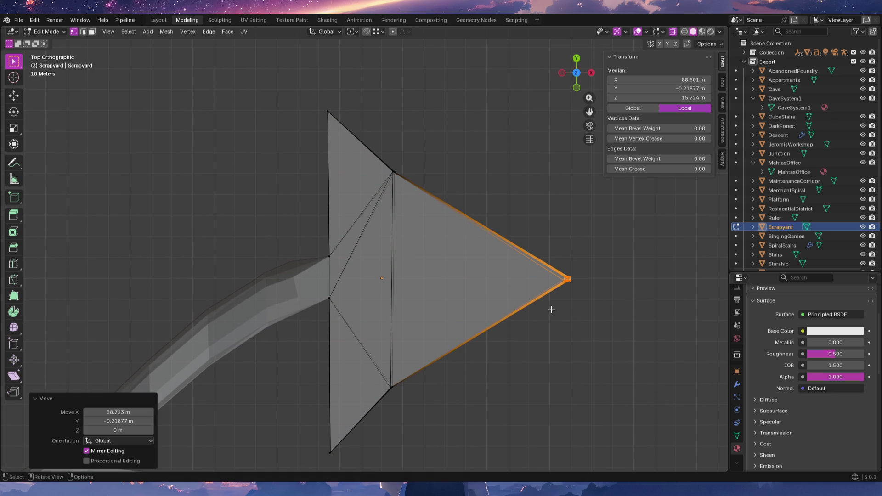
middle_click_drag(498, 289, 523, 315, "shift")
left_click(415, 195)
key("g")
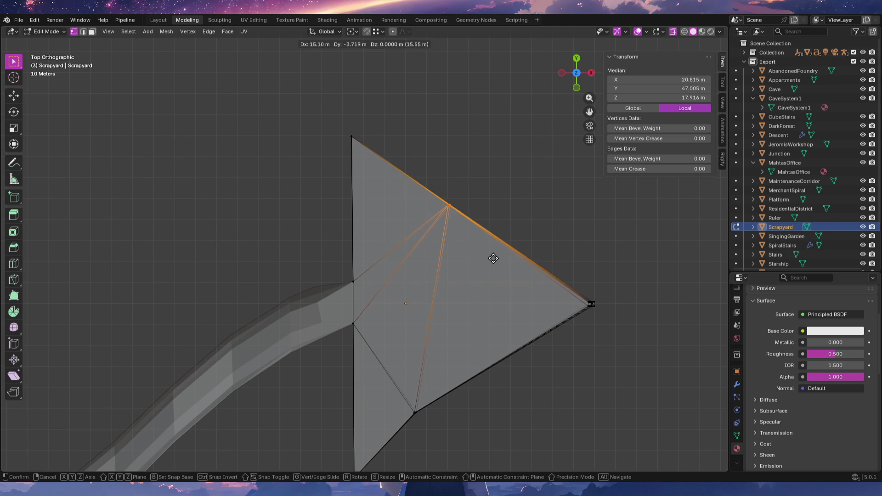
left_click(504, 264)
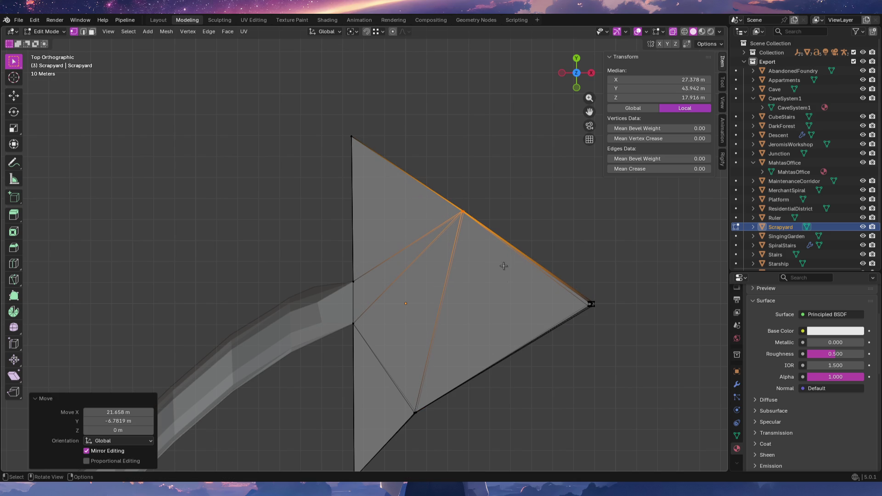
Shift the bottom side vertex to match the extended tip.
left_click(411, 408)
middle_click_drag(501, 394, 515, 344, "shift")
key("g")
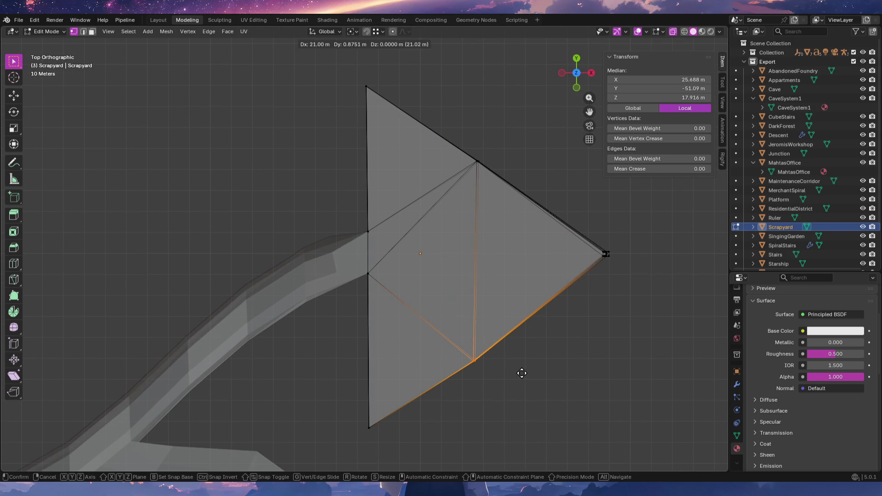
left_click(524, 370)
middle_click_drag(545, 368, 469, 368, "shift")
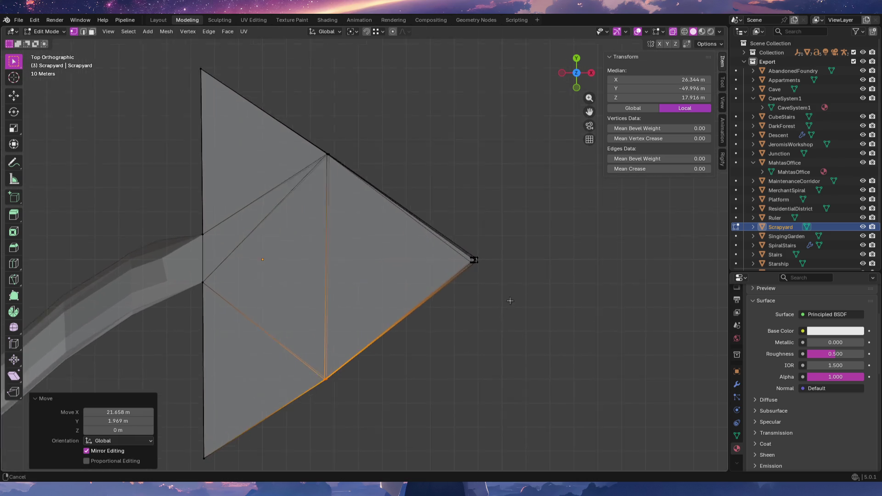
scroll(509, 309, "up", 3)
middle_click_drag(516, 228, 540, 368, "shift")
scroll(520, 300, "up", 2)
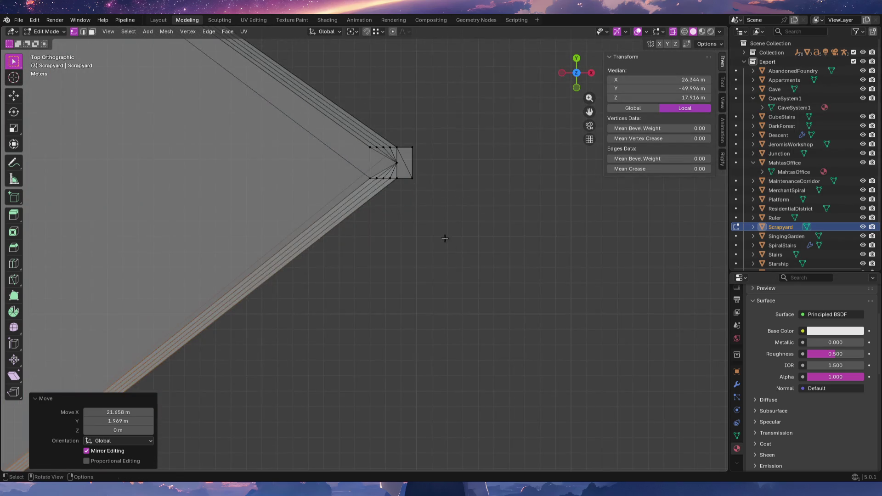
Box-select the corner geometry and then the entire mesh.
middle_click_drag(445, 242, 502, 375, "shift")
scroll(528, 329, "up", 1)
scroll(487, 257, "up", 3)
key("b")
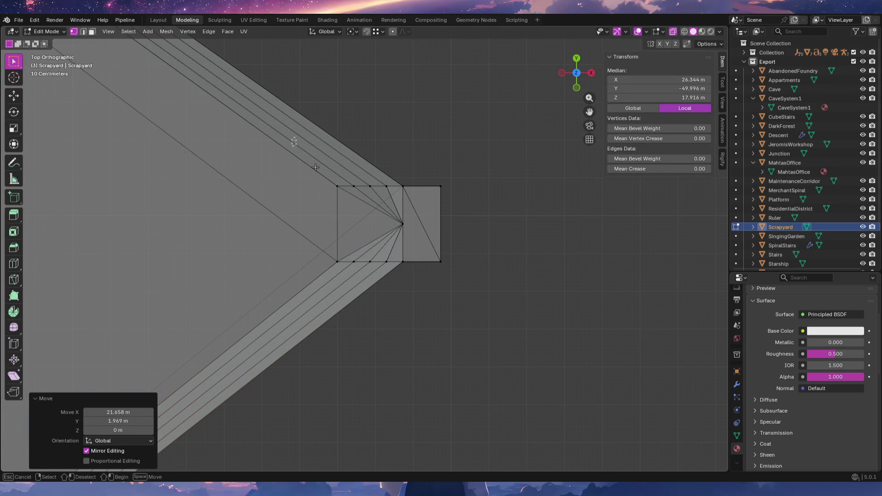
left_click_drag(298, 148, 462, 306)
key("a")
scroll(453, 350, "up", 1)
middle_click_drag(453, 363, 444, 326, "shift")
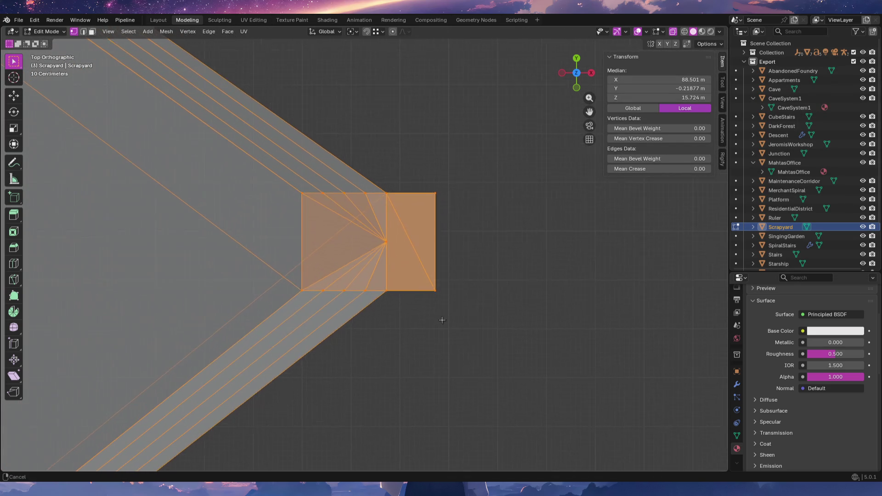
scroll(443, 326, "up", 3)
middle_click_drag(429, 298, 425, 345, "shift")
scroll(449, 338, "up", 1)
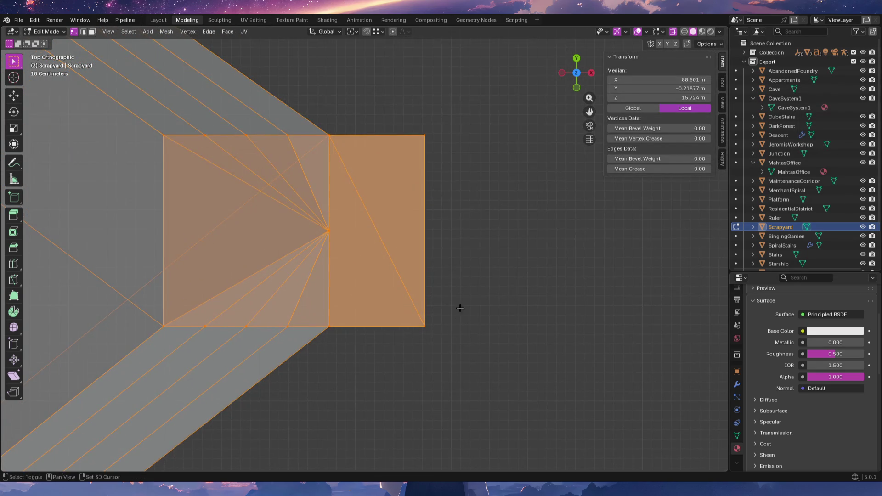
middle_click_drag(460, 304, 456, 381, "shift")
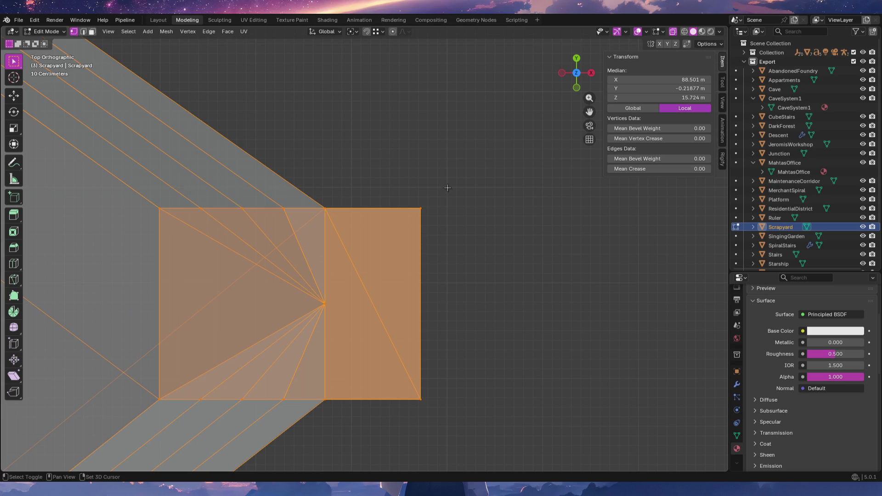
Set the Snap Target to Grid and move the right square face onto grid points, squaring off the end.
left_click(381, 32)
left_click(365, 90)
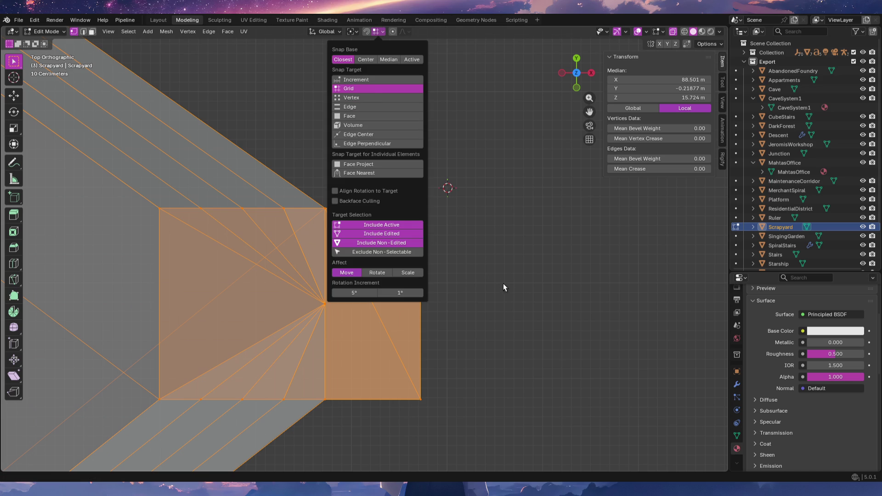
key("g")
left_click(422, 208)
middle_click_drag(439, 212, 459, 326, "shift")
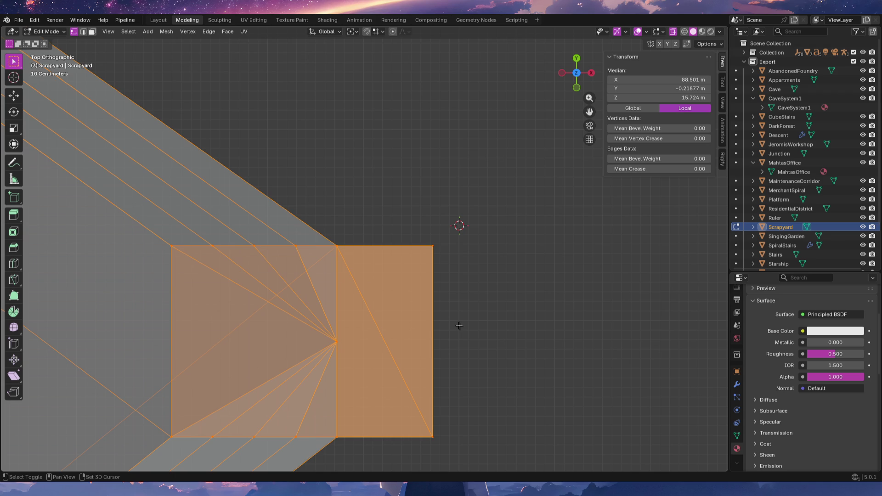
key("g")
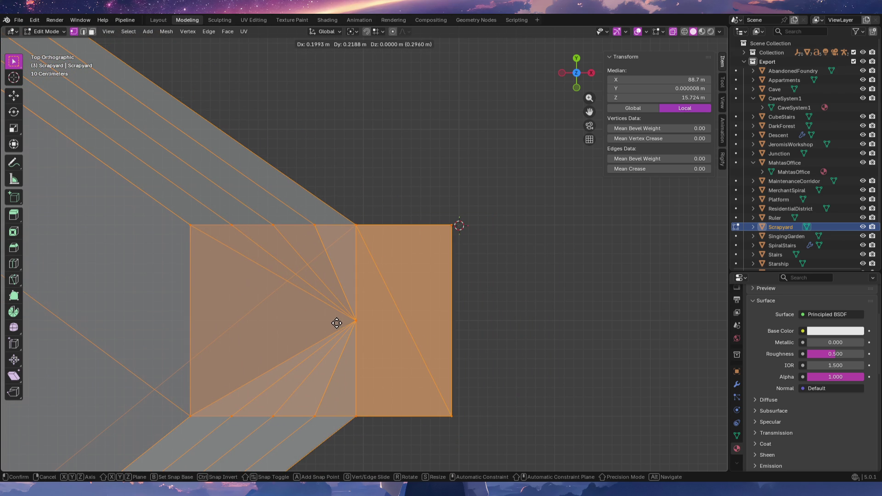
left_click(341, 322)
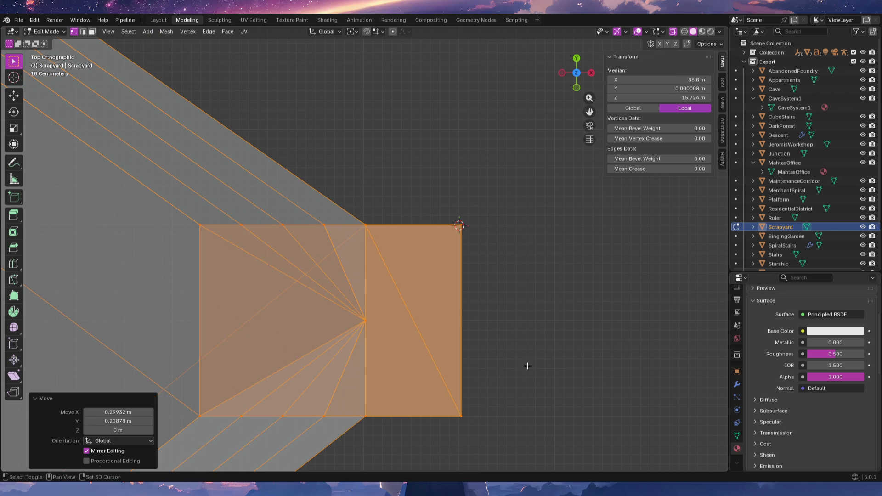
middle_click_drag(527, 362, 495, 269, "shift")
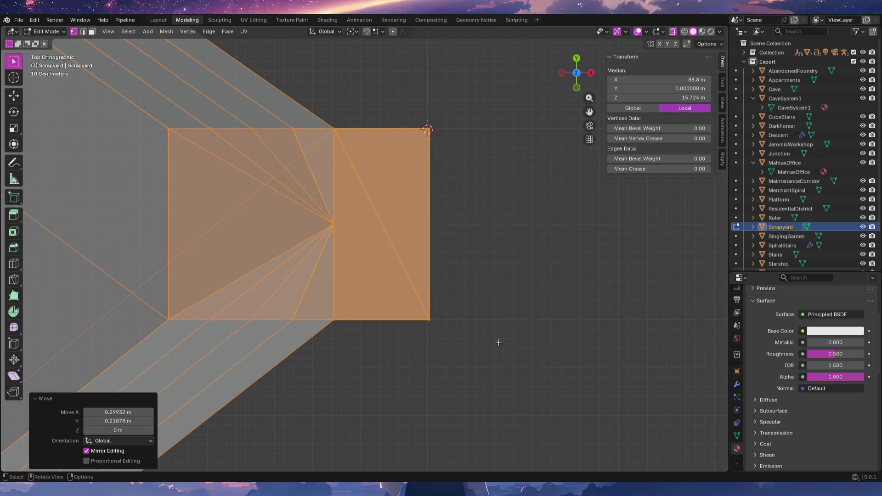
middle_click_drag(501, 331, 502, 437, "ctrl")
scroll(492, 172, "up", 3)
mouse_move(492, 171)
middle_mouse_down("ctrl")
mouse_move(481, 262)
mouse_move(511, 253)
middle_mouse_up("ctrl")
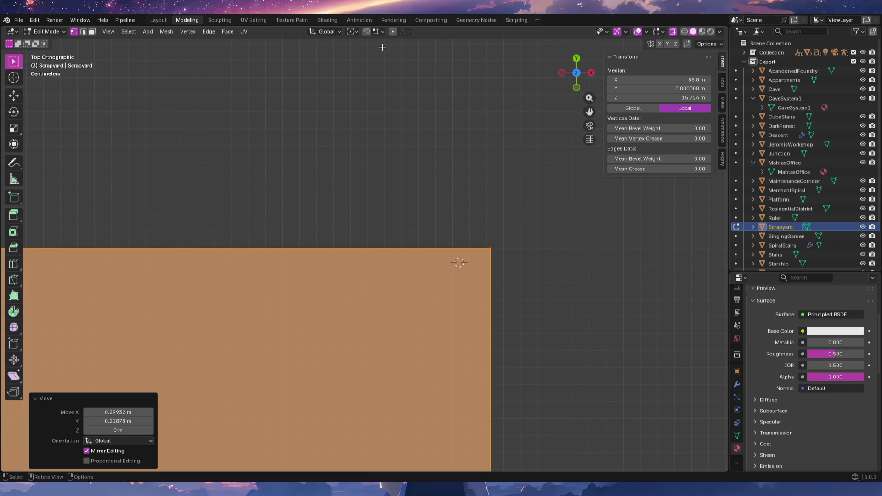
Switch snapping to Absolute Increment Snap and nudge the right edge slightly left.
left_click(377, 32)
left_click(365, 80)
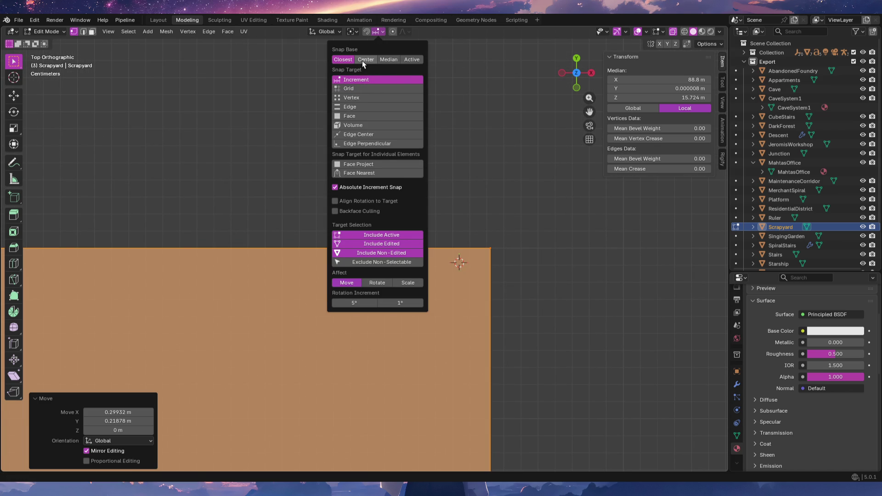
left_click(377, 35)
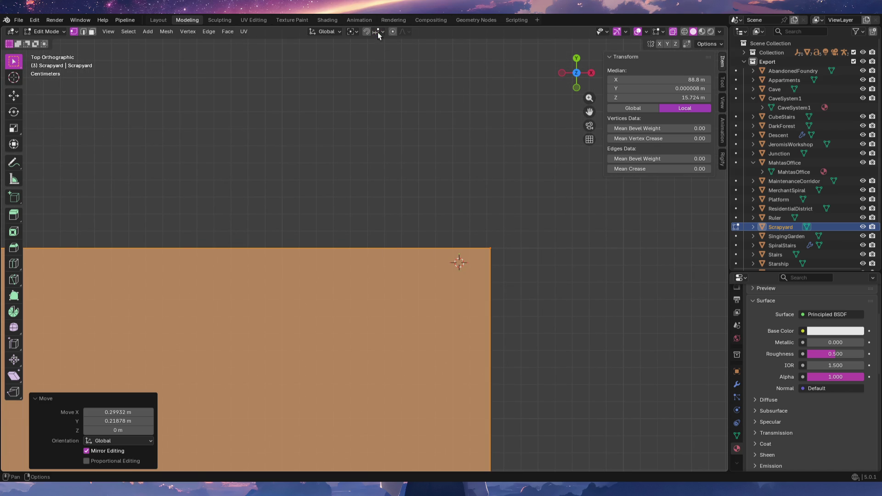
middle_click_drag(519, 288, 514, 273, "shift")
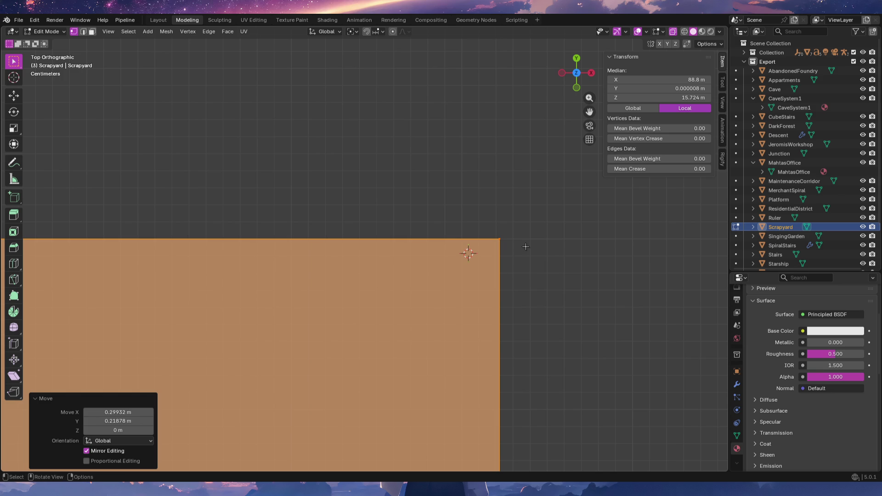
key("g")
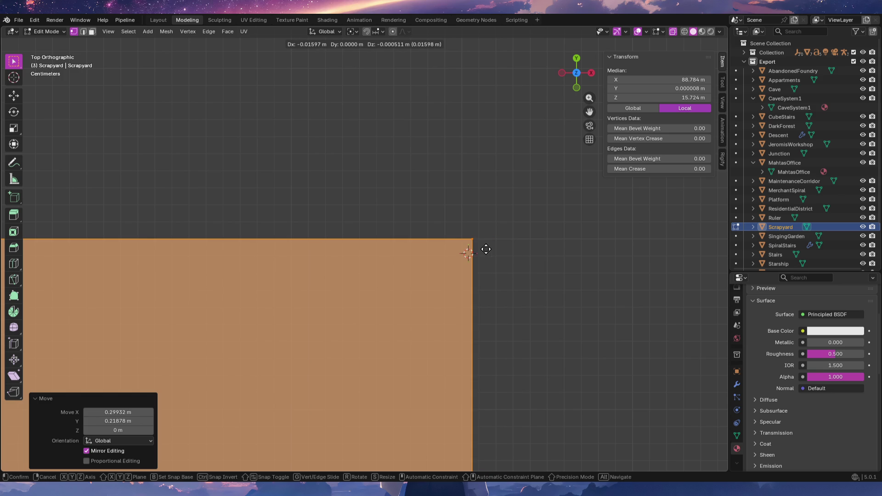
left_click(473, 251)
Set Snap Base to Active, undo and redo the edge move, and cancel a further move after checking the snapping options.
left_click(379, 34)
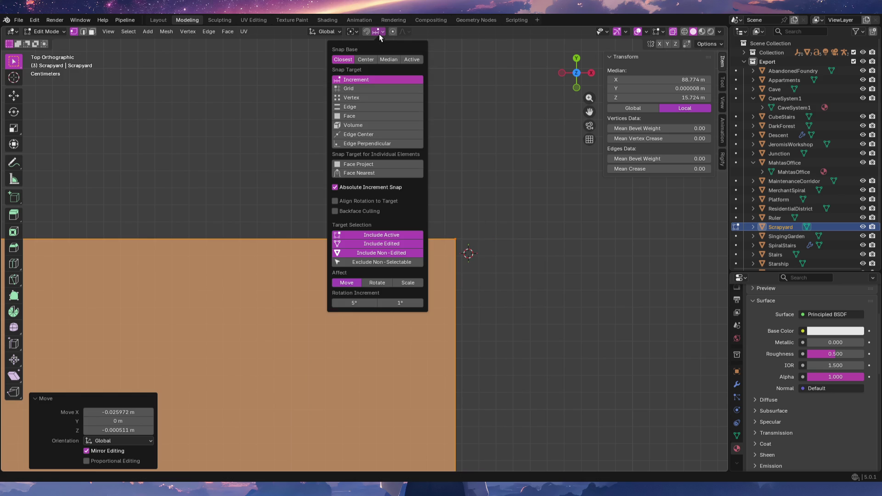
left_click(418, 62)
key("ctrl+z")
key("ctrl+shift+z")
key("g")
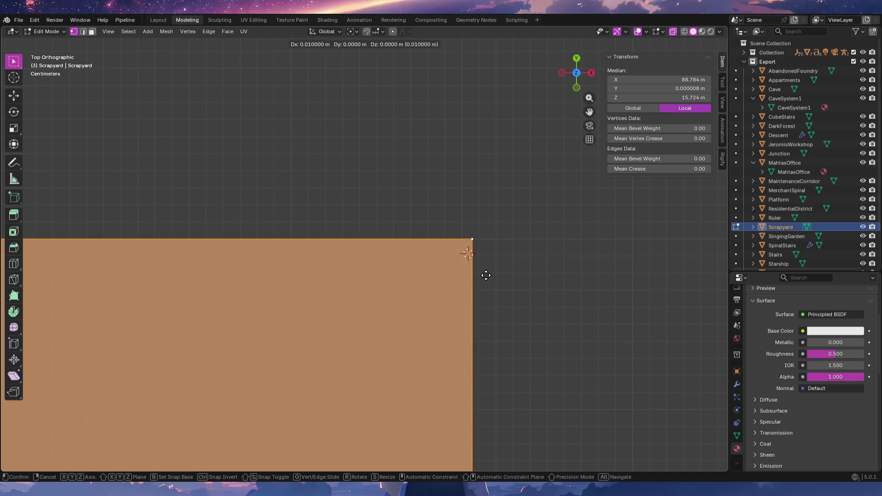
key("Escape")
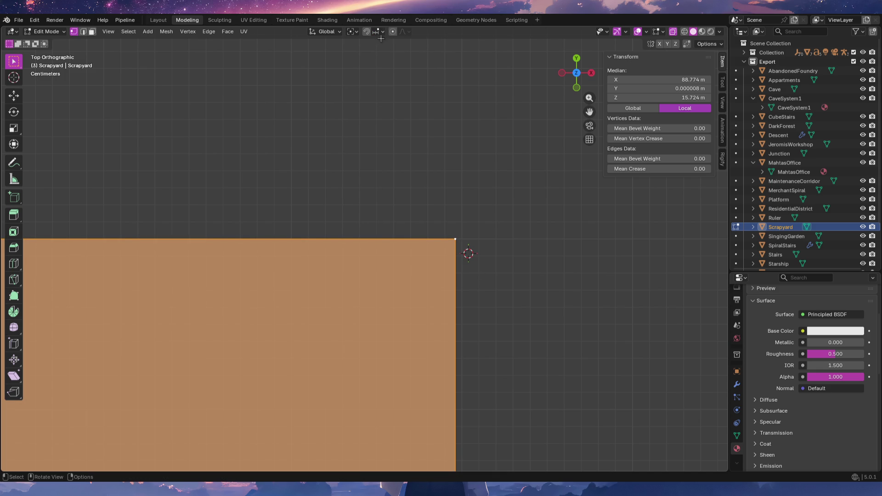
left_click(377, 31)
left_click(377, 31)
From the top view, move the right edge about 0.004 m right and inspect the corner in perspective.
mouse_move(497, 287)
middle_mouse_down()
mouse_move(464, 302)
mouse_move(393, 207)
middle_mouse_up()
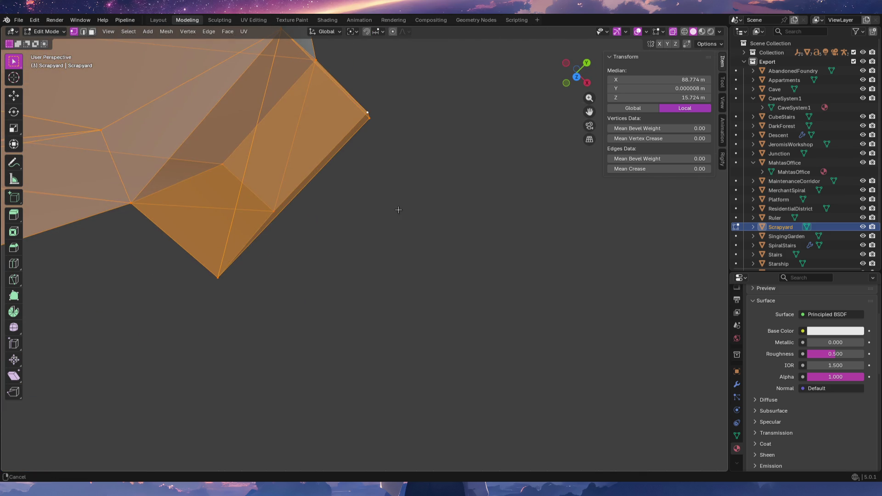
middle_click_drag(423, 252, 417, 207)
key("KP_7")
mouse_move(413, 202)
middle_mouse_down("shift")
mouse_move(437, 272)
mouse_move(442, 256)
middle_mouse_up("shift")
scroll(448, 277, "up", 1)
key("g")
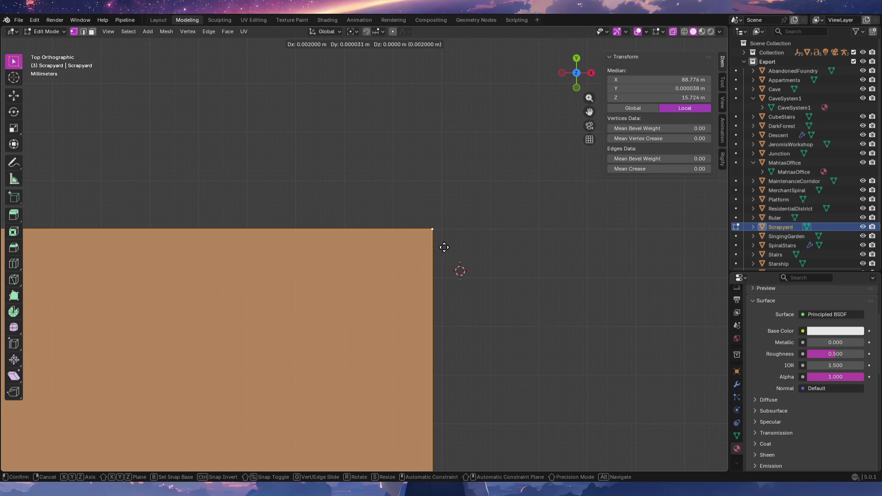
left_click(449, 248)
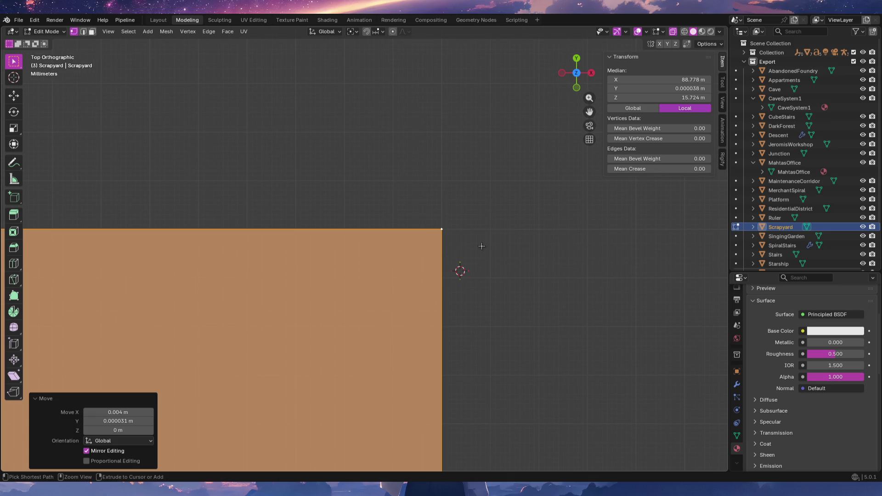
scroll(479, 257, "down", 1)
mouse_move(480, 258)
middle_mouse_down("shift")
mouse_move(510, 329)
mouse_move(423, 186)
mouse_move(451, 315)
mouse_move(451, 407)
mouse_move(455, 181)
mouse_move(478, 256)
mouse_move(441, 292)
middle_mouse_up("shift")
scroll(424, 189, "down", 1)
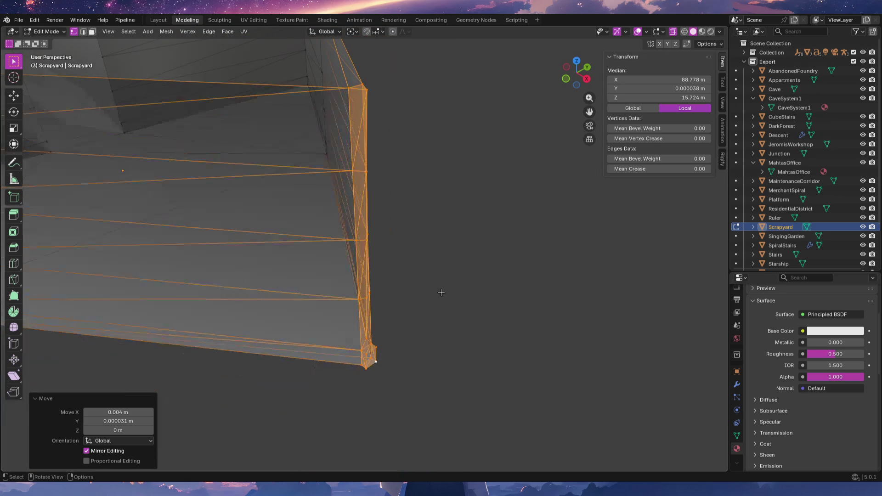
mouse_move(426, 339)
middle_mouse_down()
mouse_move(403, 309)
mouse_move(438, 301)
mouse_move(387, 361)
mouse_move(413, 276)
mouse_move(415, 332)
mouse_move(507, 412)
mouse_move(482, 441)
mouse_move(398, 390)
mouse_move(412, 408)
mouse_move(453, 415)
middle_mouse_up()
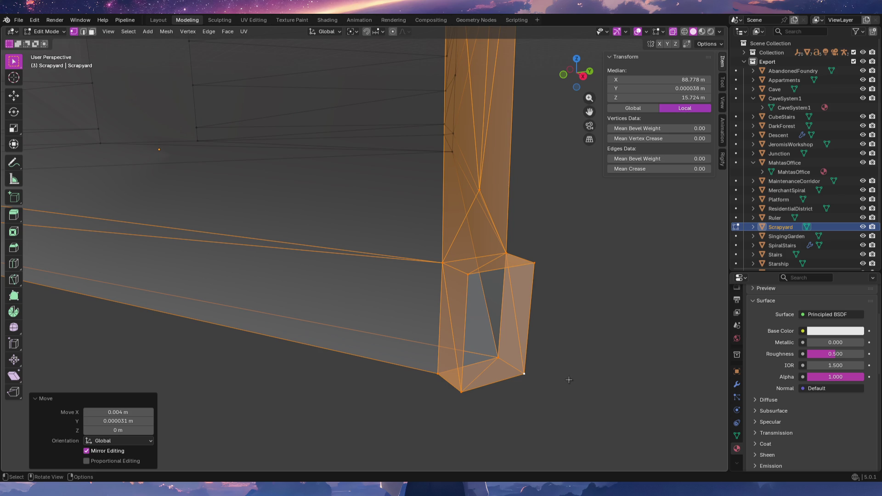
Select only the end corner vertex to read its position (X 90 m, Y 1 m), then switch to the stream chat.
left_click_drag(606, 207, 620, 283)
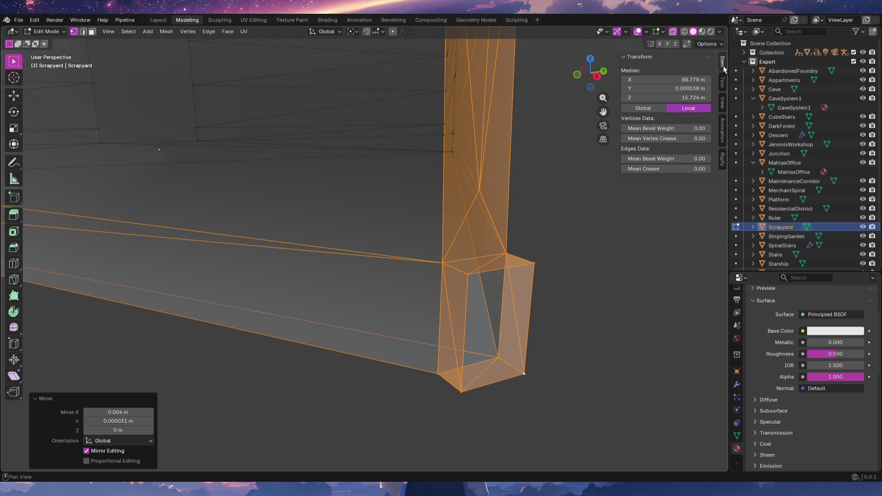
left_click(528, 375, "shift")
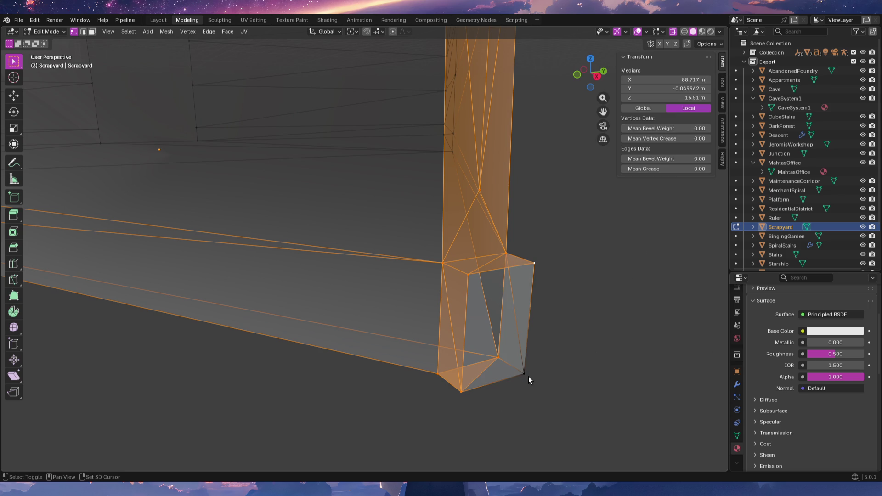
left_click(528, 376, "shift")
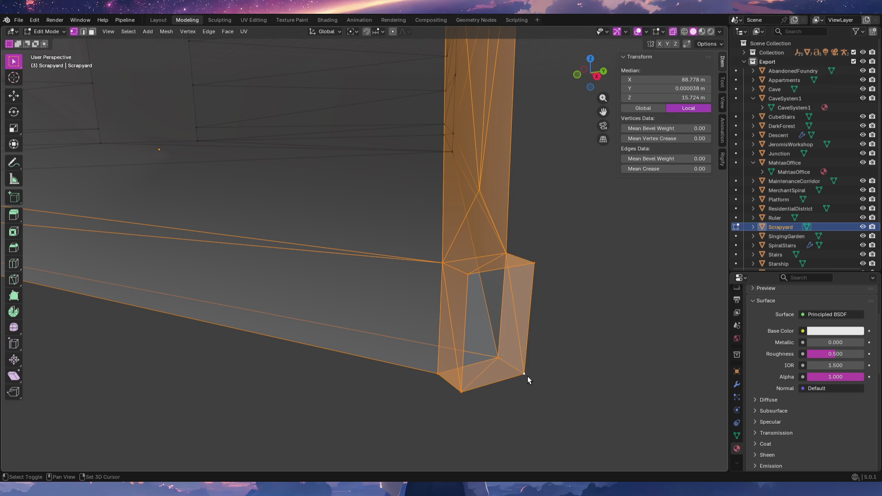
left_click(527, 376)
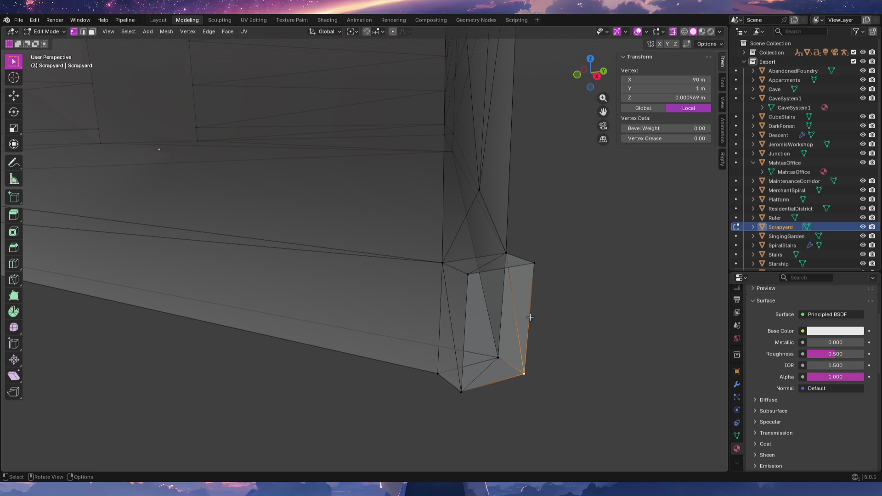
key("KP_7")
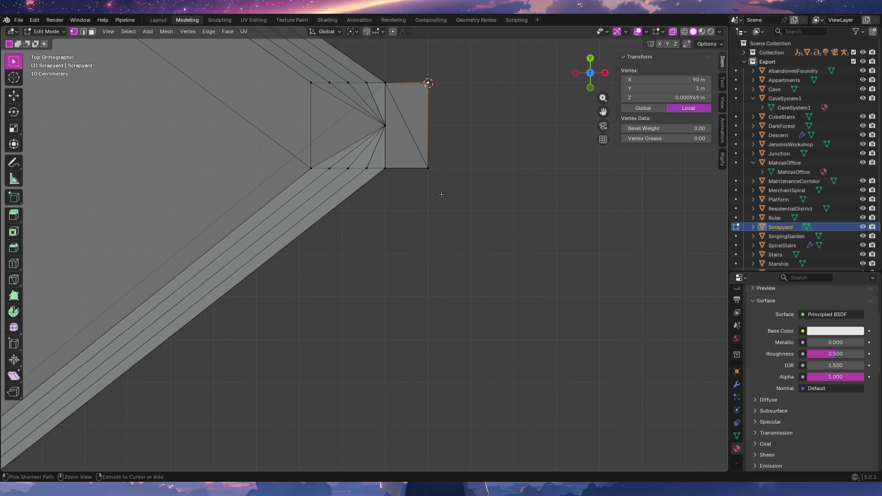
scroll(441, 189, "down", 5)
scroll(437, 215, "down", 2)
scroll(435, 253, "down", 2)
mouse_move(435, 309)
middle_mouse_down()
mouse_move(465, 200)
mouse_move(477, 210)
middle_mouse_up()
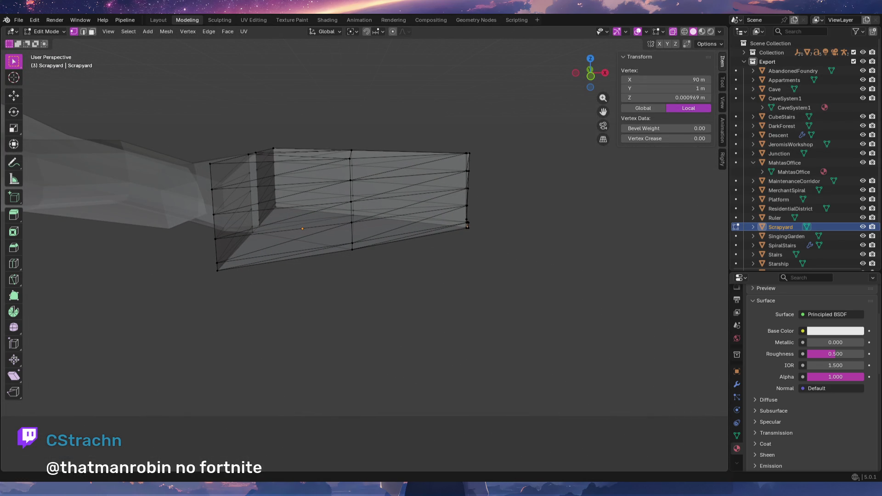
key("alt+Tab")
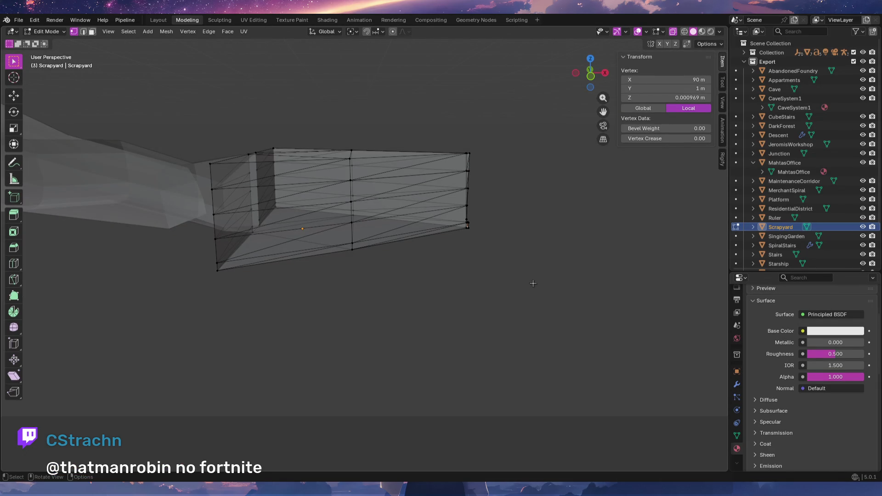
Orbit the view around the Scrapyard level back in Blender.
mouse_move(533, 283)
middle_mouse_down()
mouse_move(443, 379)
mouse_move(526, 332)
mouse_move(414, 314)
mouse_move(471, 319)
middle_mouse_up()
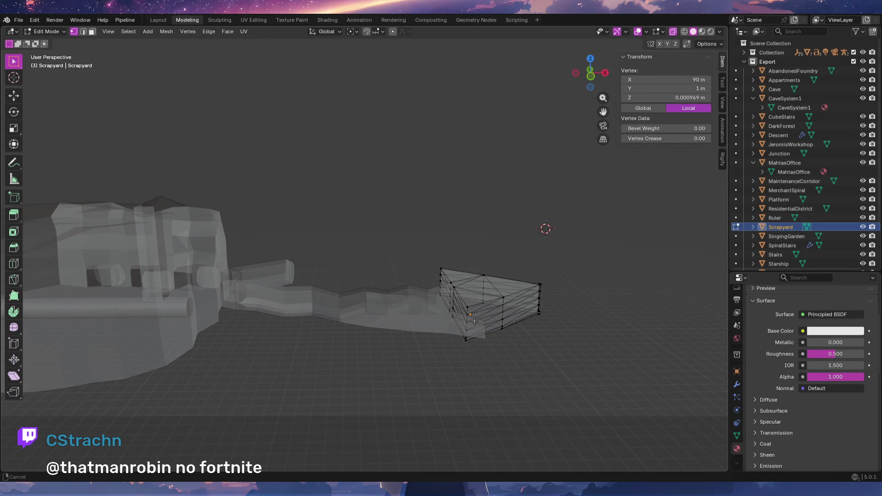
Box-select the vertices along the Scrapyard mesh's open right end from a side-on view.
mouse_move(474, 321)
middle_mouse_down()
mouse_move(559, 335)
mouse_move(407, 327)
middle_mouse_up()
scroll(462, 270, "up", 3)
scroll(385, 326, "up", 3)
middle_click_drag(386, 326, 500, 338, "shift")
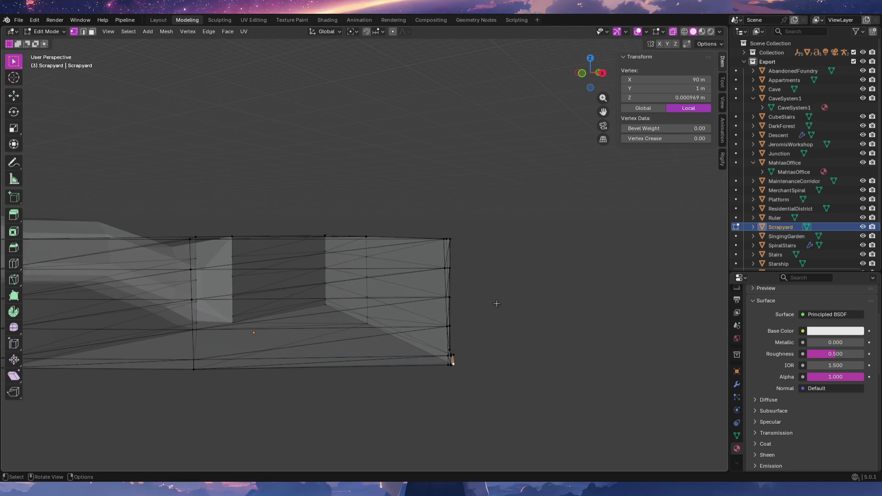
left_click_drag(440, 226, 499, 391)
middle_click_drag(449, 361, 510, 375, "shift")
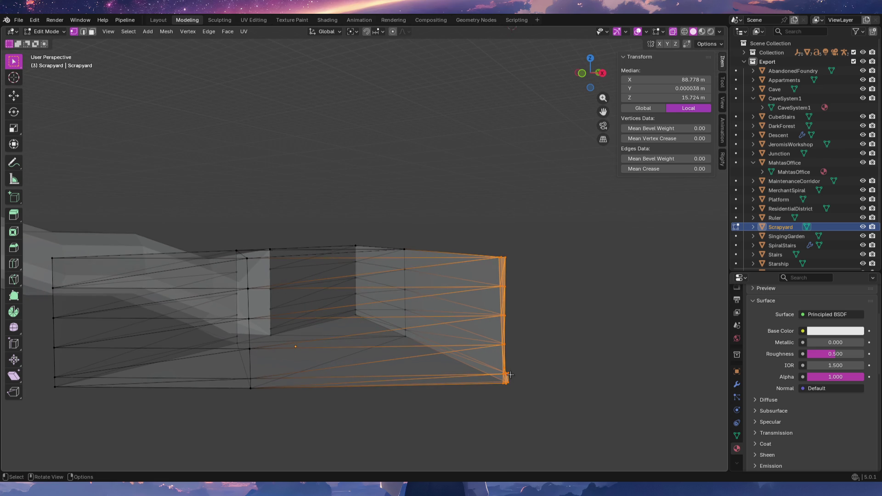
In front orthographic view, start moving the selected end vertices along the Z axis (G, Z).
key("KP_1")
mouse_move(572, 351)
middle_mouse_down("shift")
mouse_move(449, 352)
mouse_move(451, 268)
mouse_move(436, 256)
mouse_move(508, 398)
mouse_move(501, 295)
mouse_move(498, 350)
mouse_move(424, 363)
mouse_move(468, 247)
mouse_move(451, 329)
middle_mouse_up("shift")
key("g")
key("z")
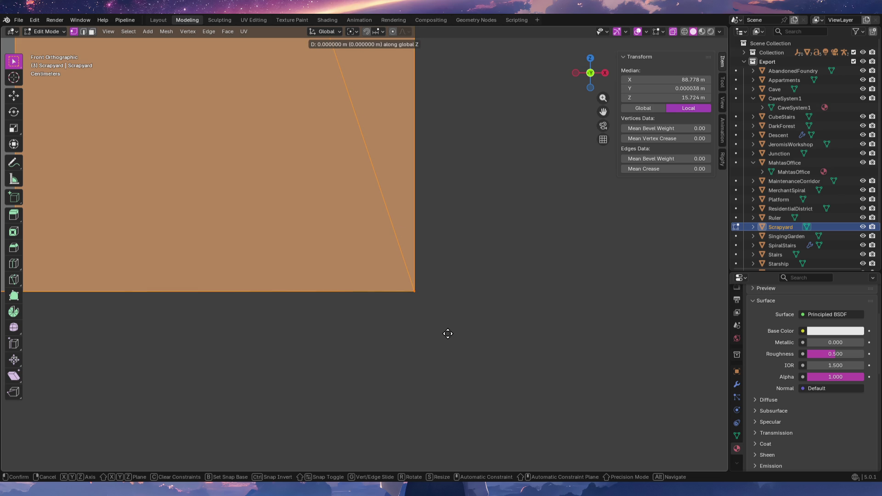
Confirm the vertical move of the end vertices and check it from the right and front views.
left_click(451, 339)
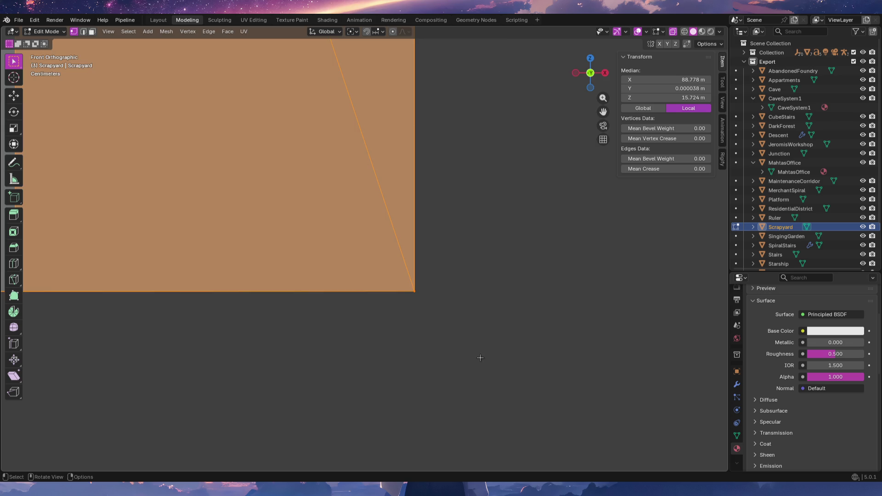
middle_click_drag(451, 338, 443, 351)
key("KP_3")
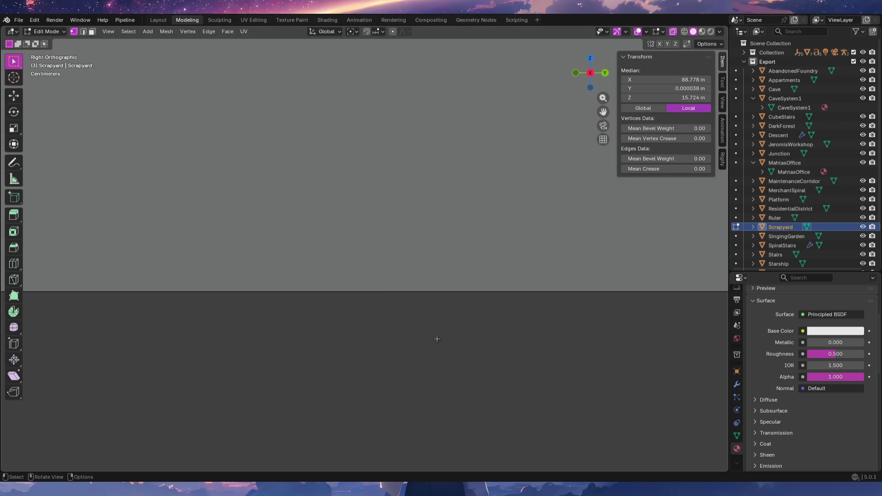
key("KP_1")
Zoom in on the end face, then bring up Blender's Preferences from the Edit menu.
mouse_move(438, 338)
middle_mouse_down("ctrl")
mouse_move(436, 285)
mouse_move(445, 407)
middle_mouse_up("ctrl")
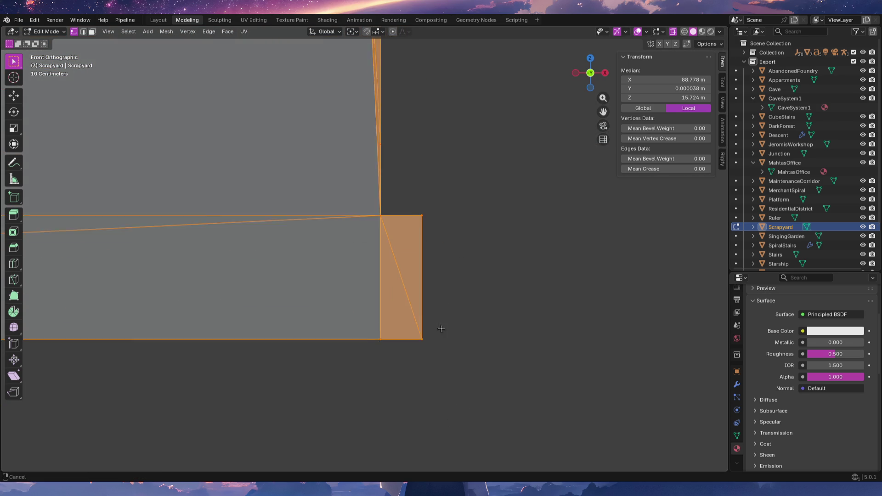
middle_click_drag(445, 407, 429, 238, "ctrl")
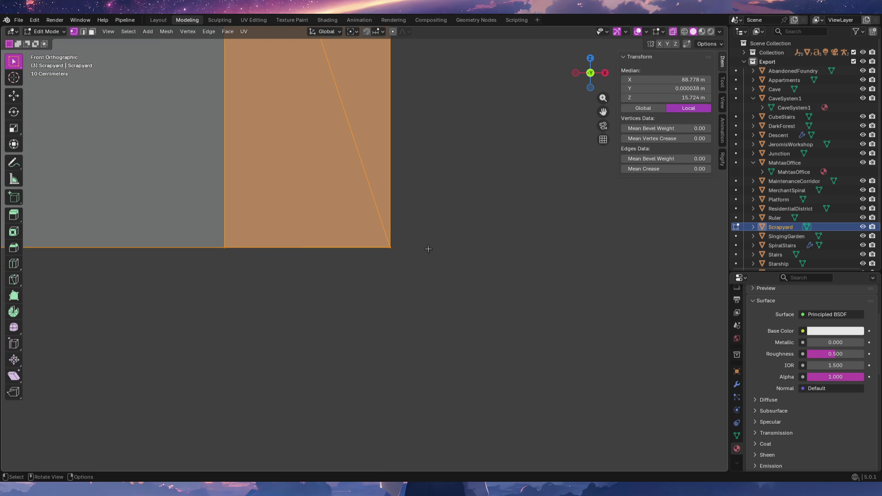
middle_click_drag(429, 252, 443, 276, "shift")
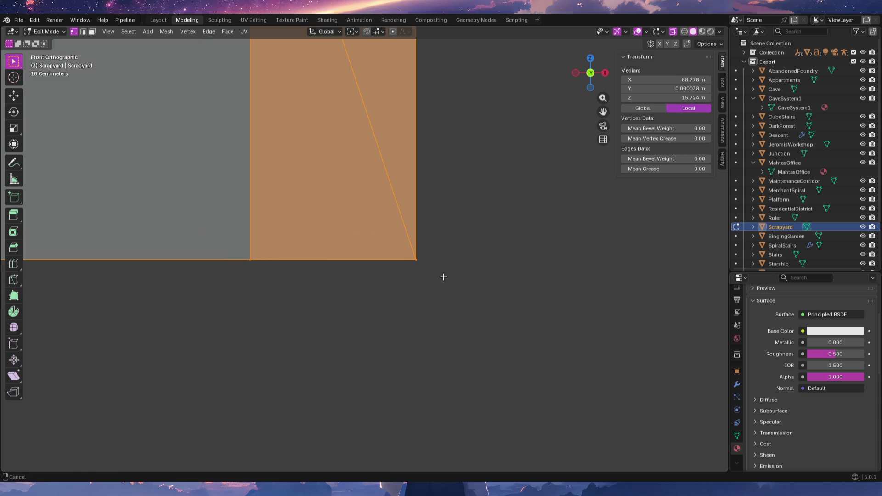
left_click(35, 19)
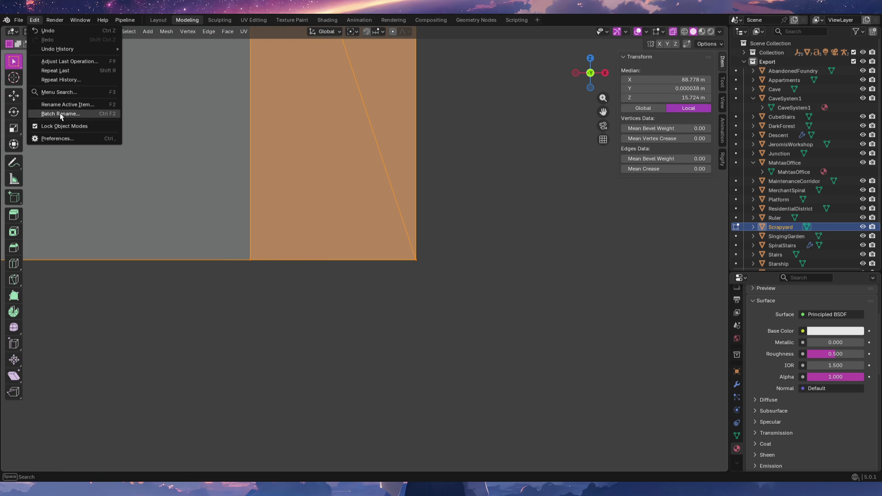
left_click(63, 139)
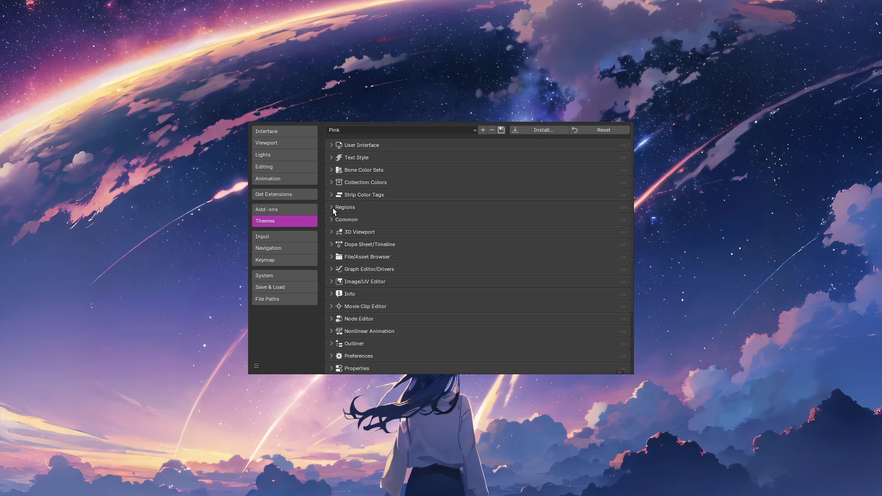
In the Pink theme's 3D Viewport colours, darken the Grid colour's value then brighten it back.
left_click(331, 232)
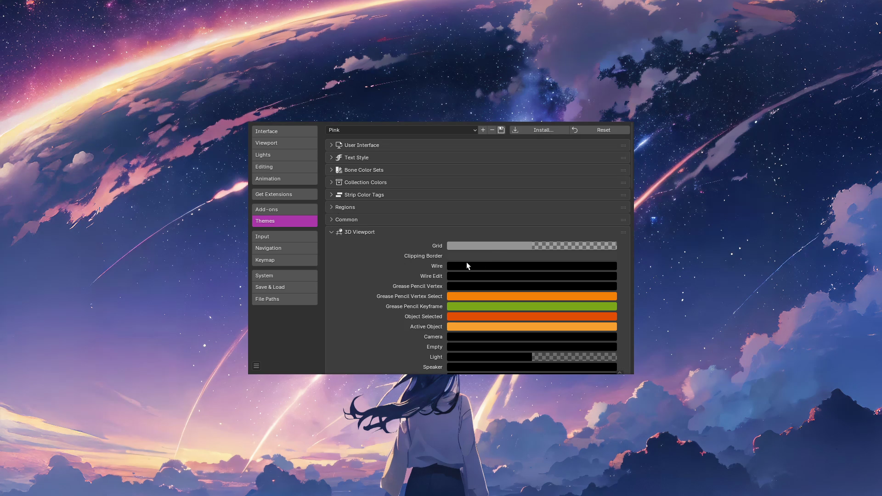
left_click(489, 247)
left_click_drag(609, 260, 610, 277)
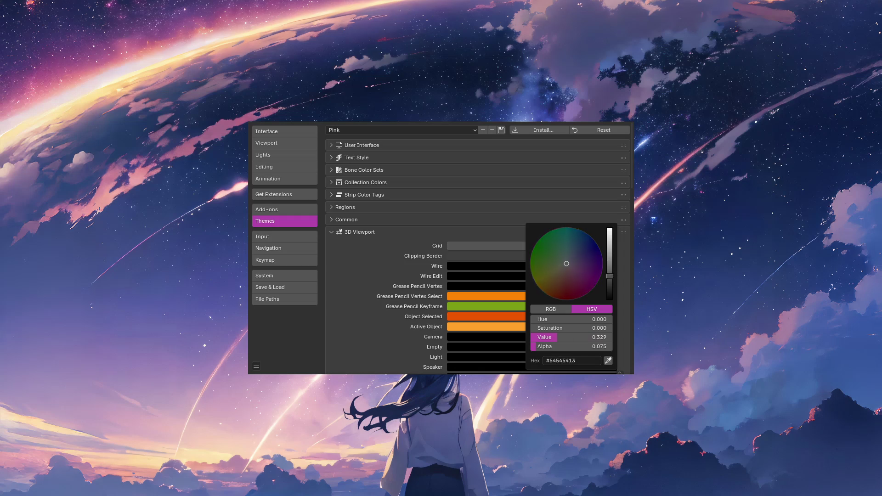
left_click_drag(610, 275, 609, 257)
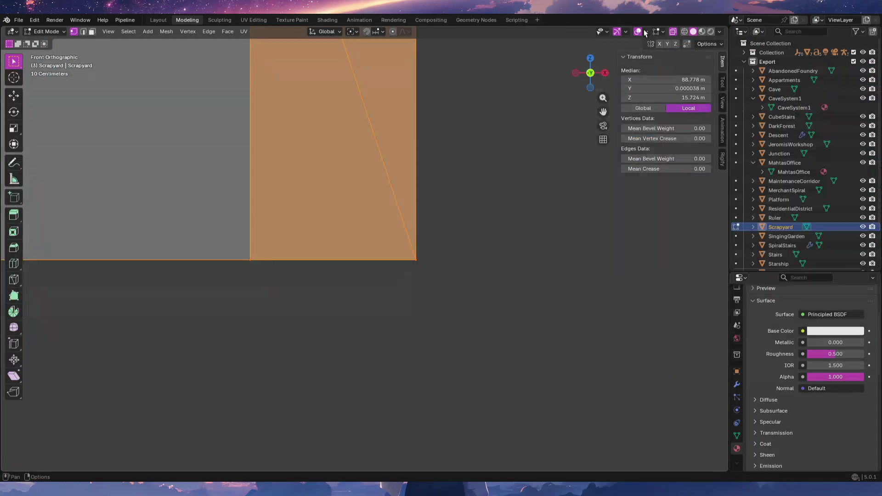
Back in the viewport, go to front orthographic view and review the Viewport Overlays settings.
left_click(647, 33)
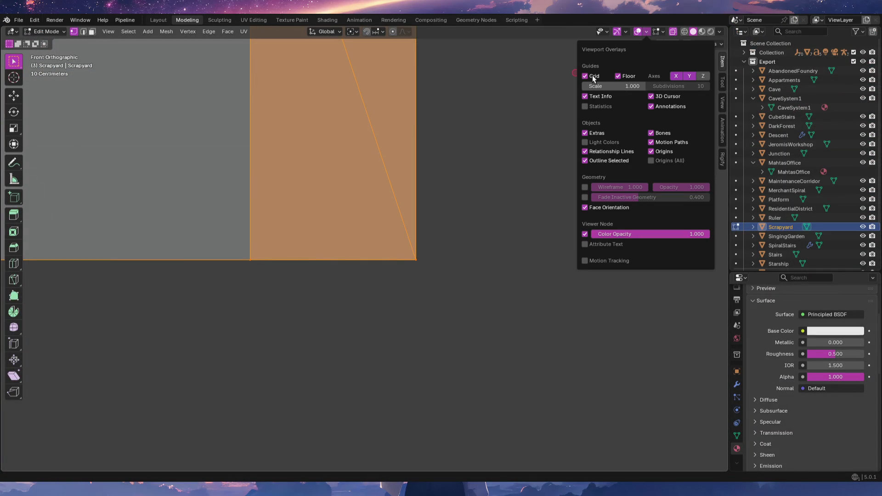
mouse_move(432, 181)
middle_mouse_down()
mouse_move(370, 177)
mouse_move(404, 278)
mouse_move(400, 306)
mouse_move(409, 308)
mouse_move(437, 241)
mouse_move(350, 194)
mouse_move(407, 230)
middle_mouse_up()
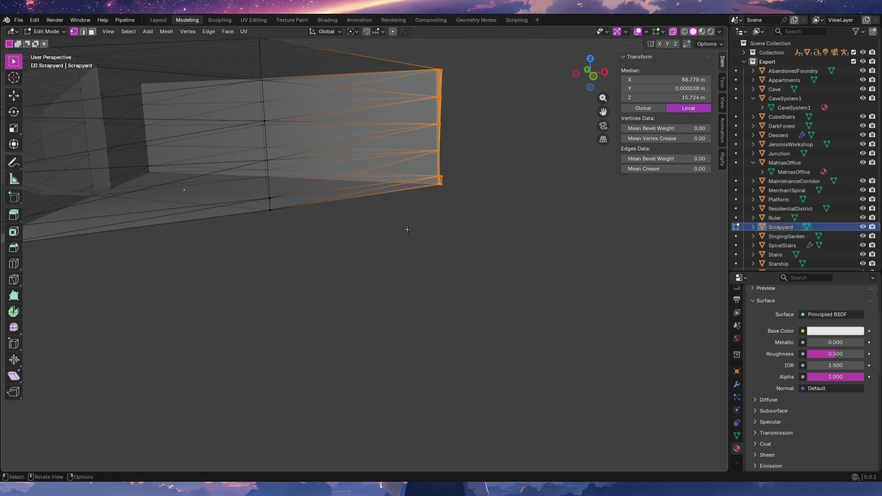
key("KP_1")
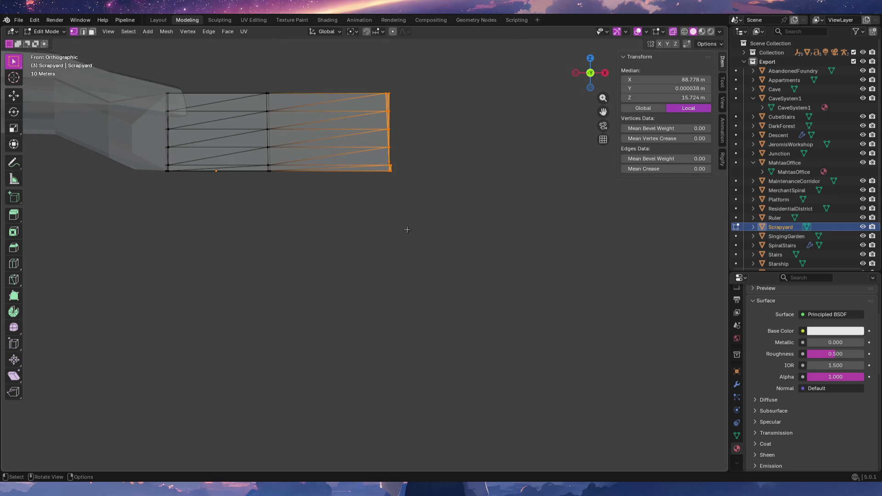
middle_click_drag(380, 188, 498, 199, "shift")
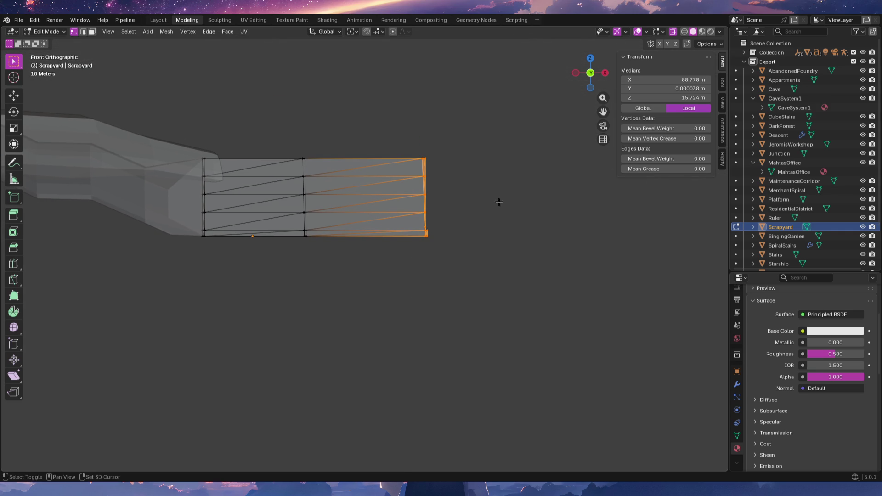
left_click(647, 32)
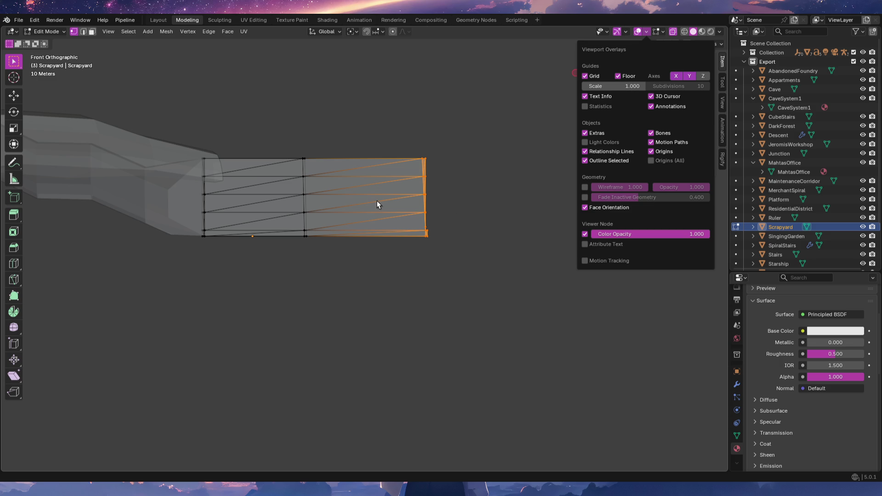
left_click(473, 250)
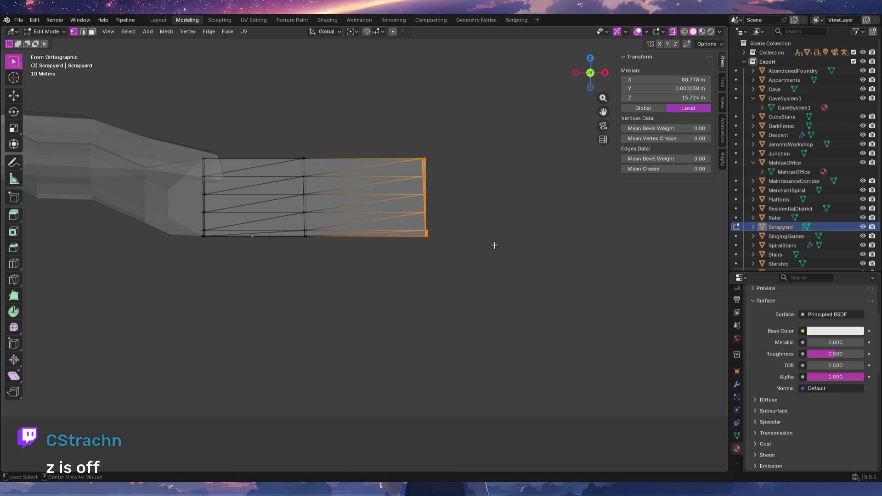
After a stream chat check, hide the Z axis line and toggle the grid overlay off and back on.
key("alt+Tab")
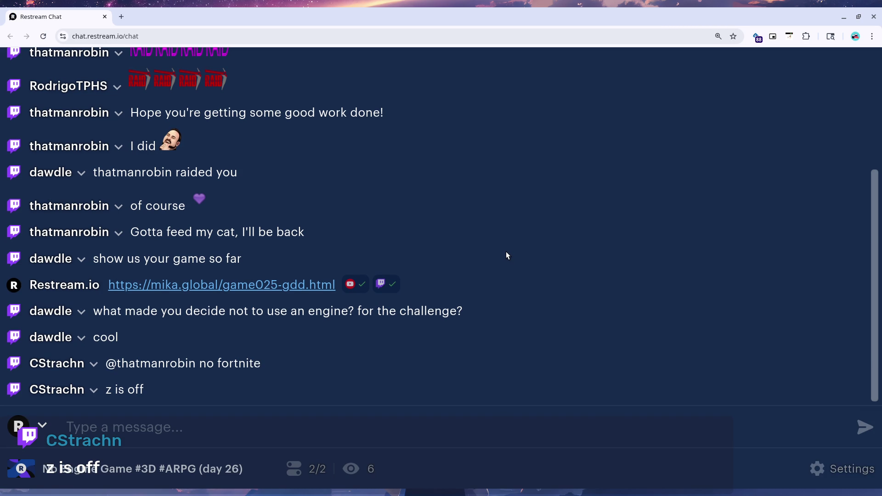
key("alt+Tab")
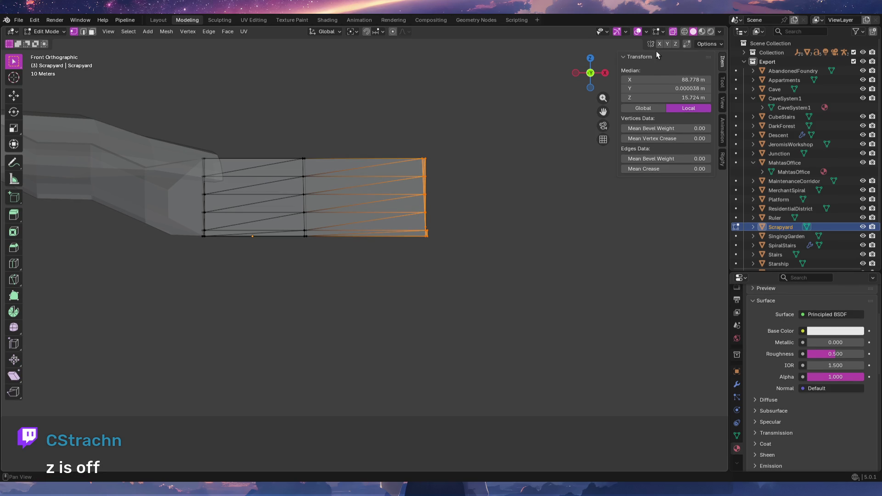
left_click(646, 31)
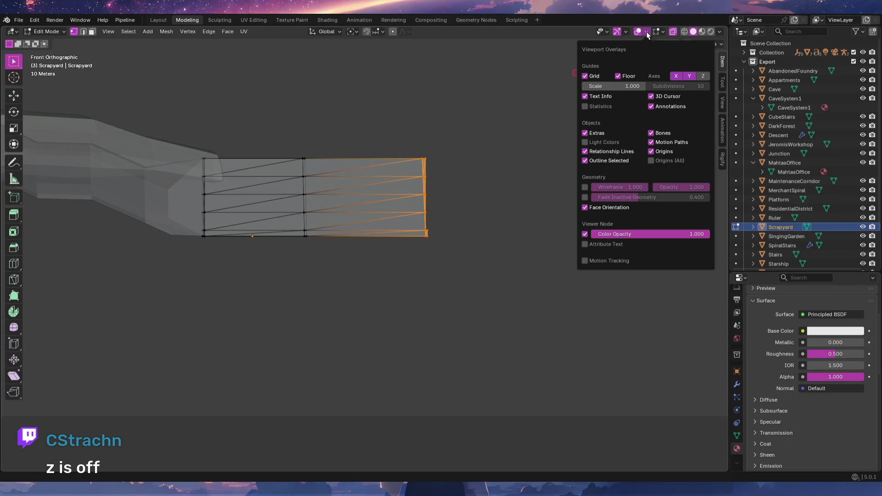
left_click(704, 78)
left_click(588, 77)
left_click(588, 76)
left_click(595, 76)
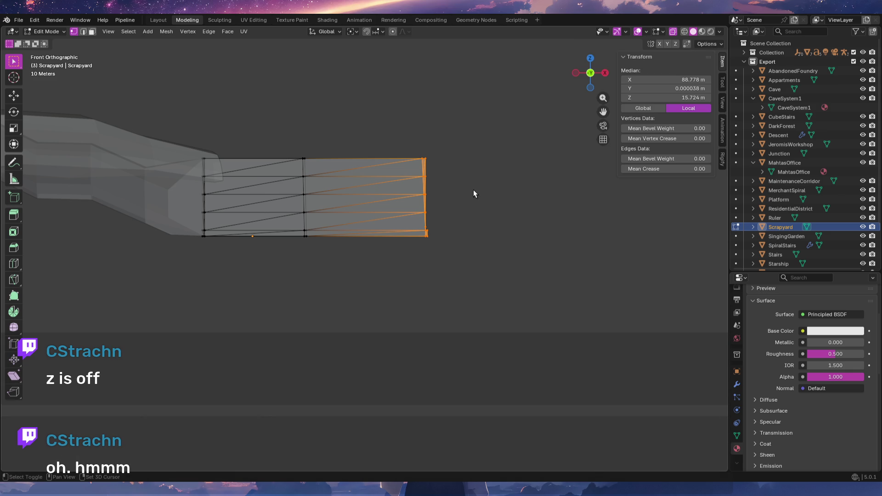
Compare the grid in side, top and front orthographic views, ending on the front view.
middle_click_drag(457, 204, 475, 209, "shift")
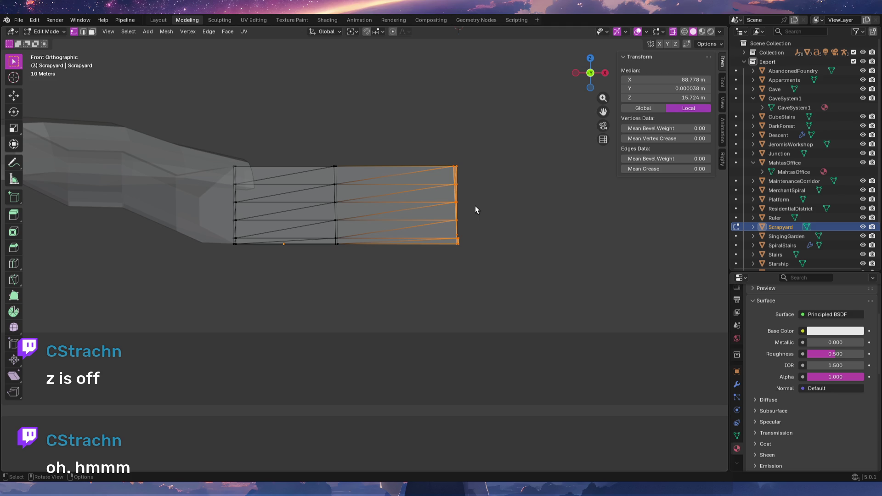
key("KP_3")
key("KP_1")
key("KP_7")
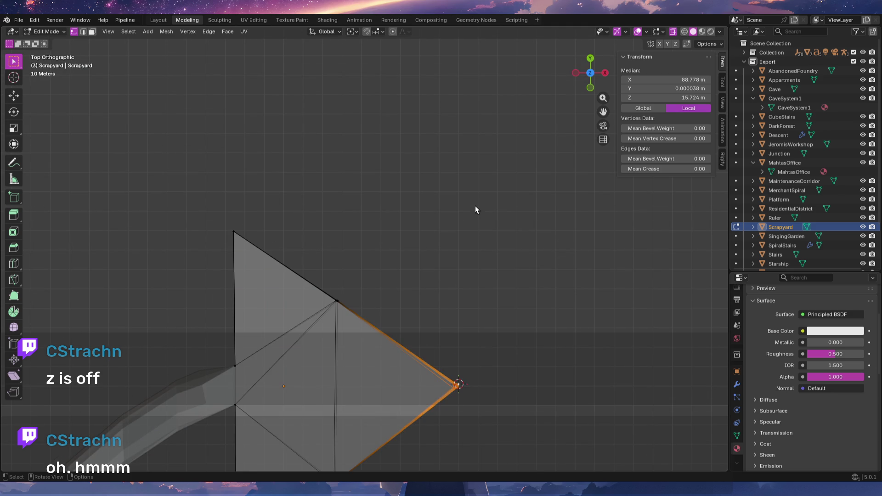
key("KP_1")
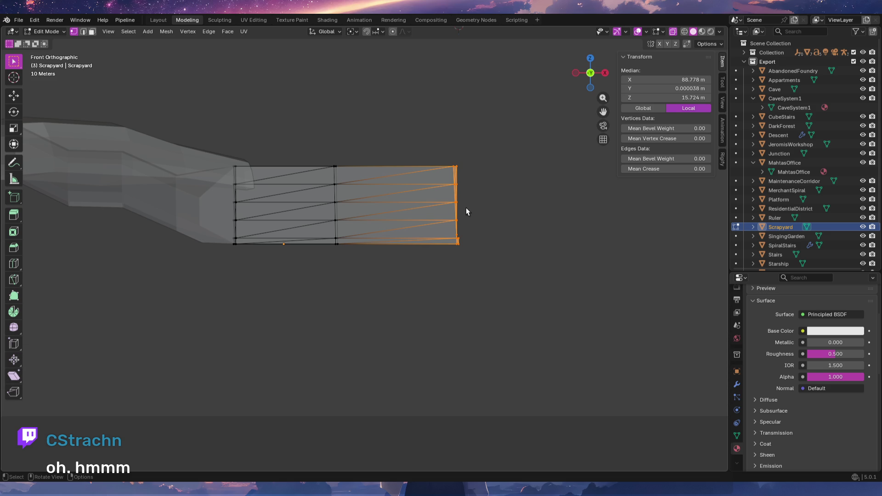
left_click(674, 31)
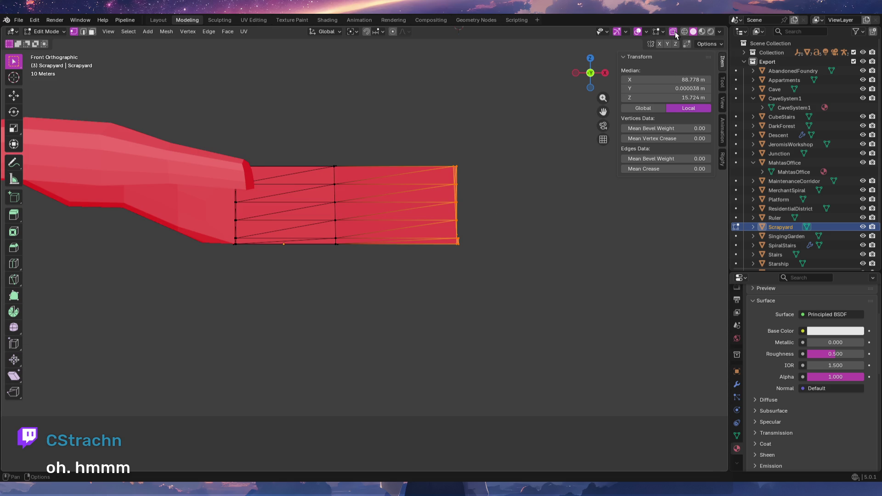
left_click(674, 32)
left_click(720, 32)
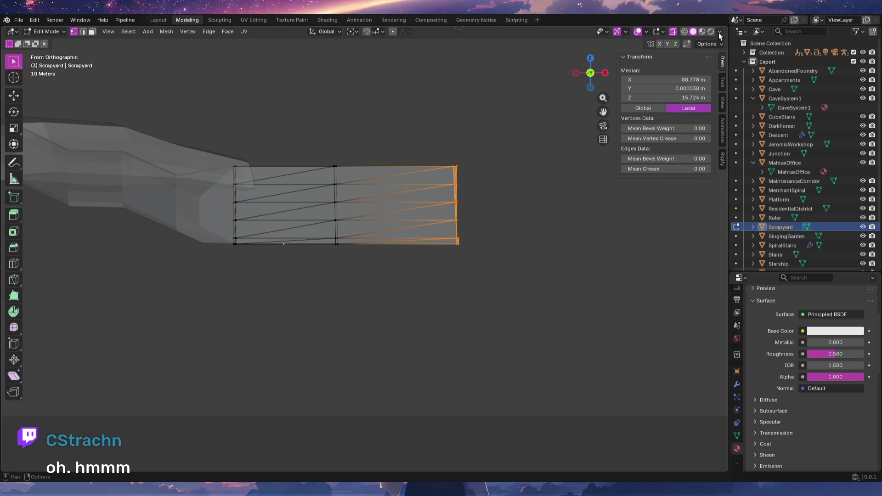
left_click(664, 33)
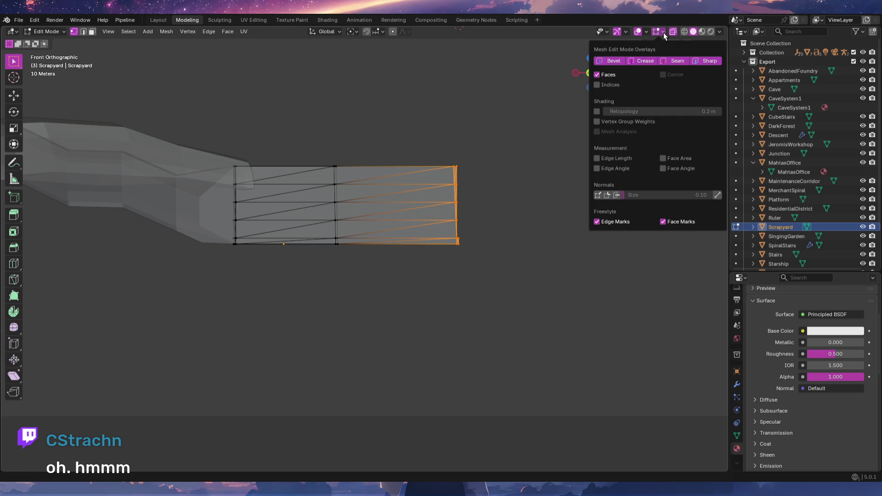
left_click(646, 31)
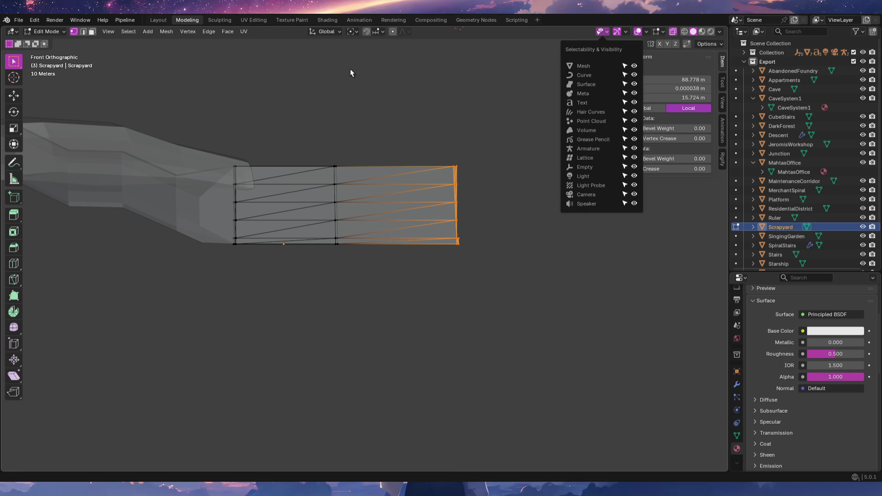
left_click(54, 20)
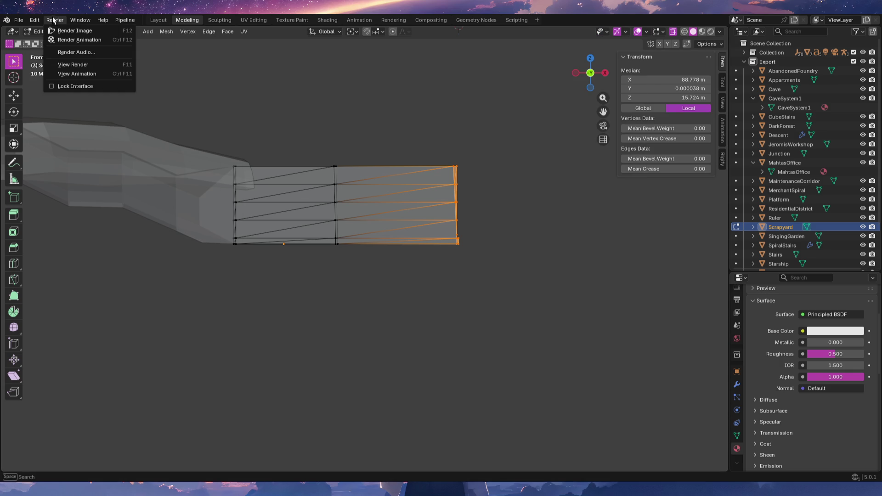
left_click(61, 138)
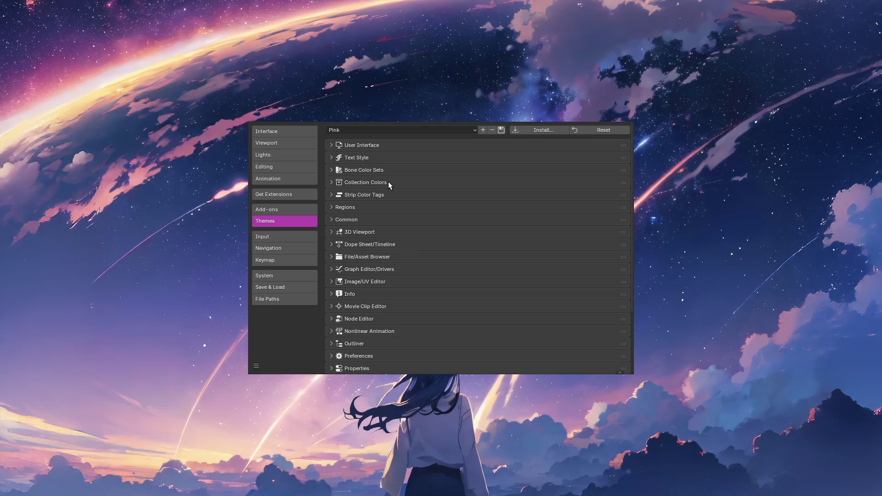
left_click(336, 233)
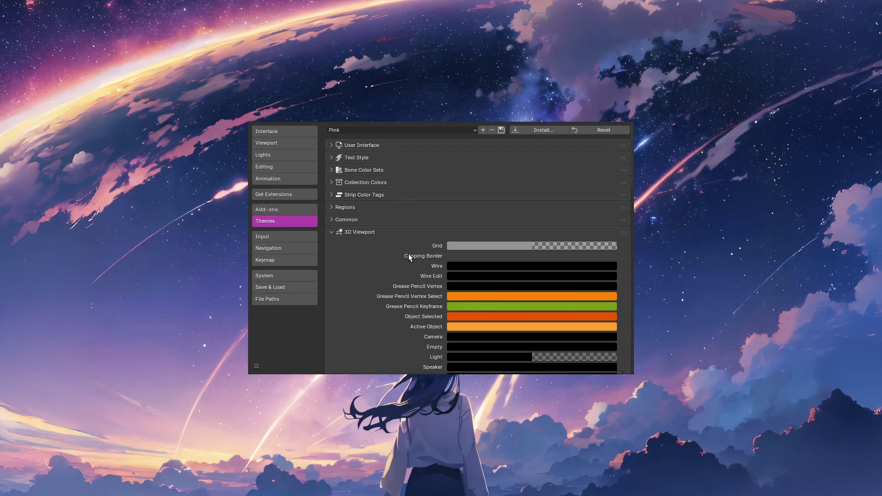
scroll(400, 257, "down", 3)
scroll(399, 257, "down", 1)
scroll(399, 257, "down", 3)
scroll(398, 254, "up", 2)
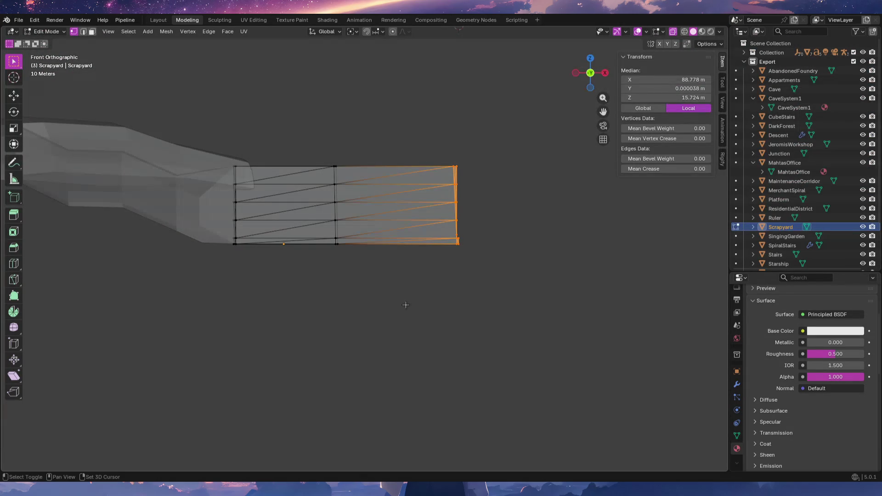
Re-centre the mesh and try Material Preview then Rendered shading from the Z pie menu.
middle_click_drag(400, 305, 524, 274, "shift")
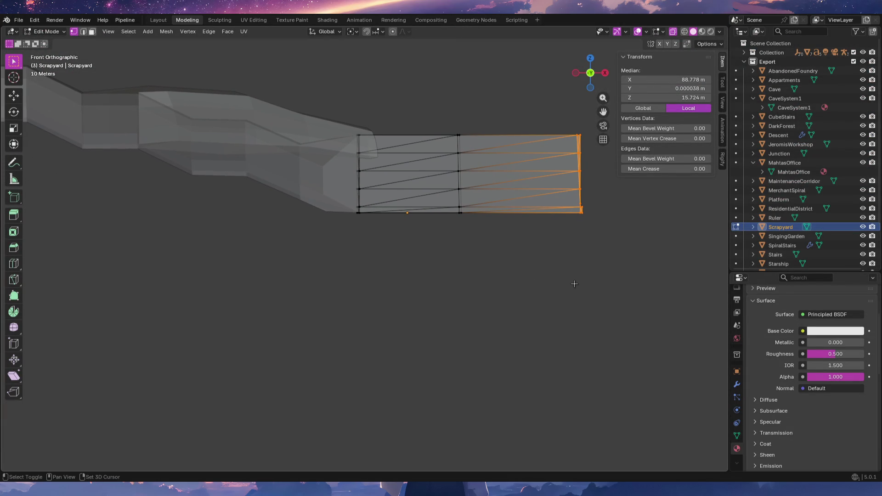
middle_click_drag(601, 281, 496, 286, "shift")
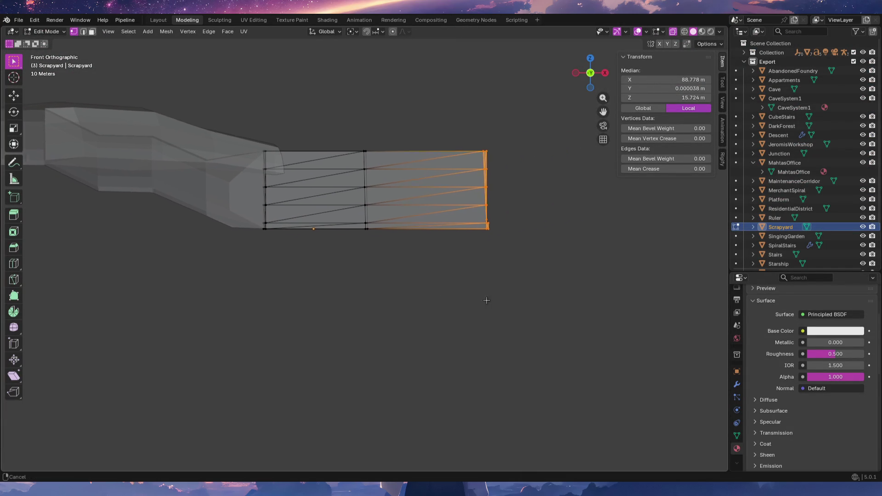
key("z")
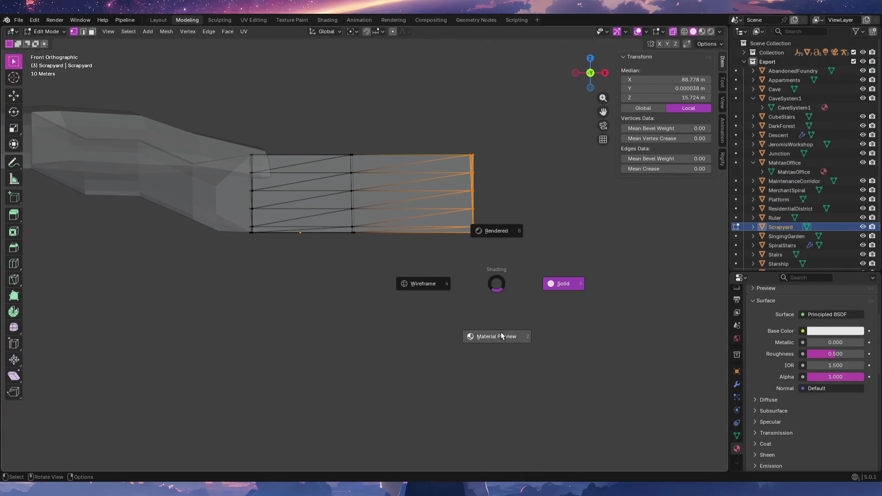
left_click(508, 336)
key("z")
key("Escape")
key("z")
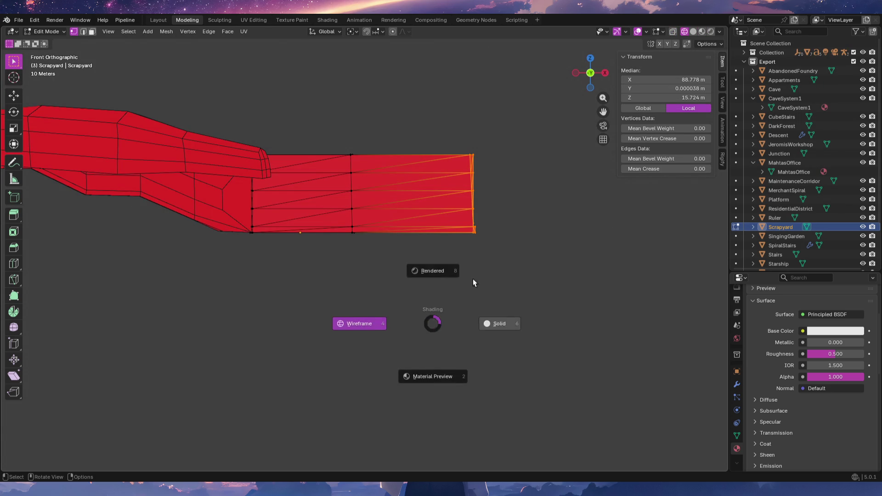
left_click(445, 276)
Set the viewport back to Solid shading and switch over to the browser.
key("z")
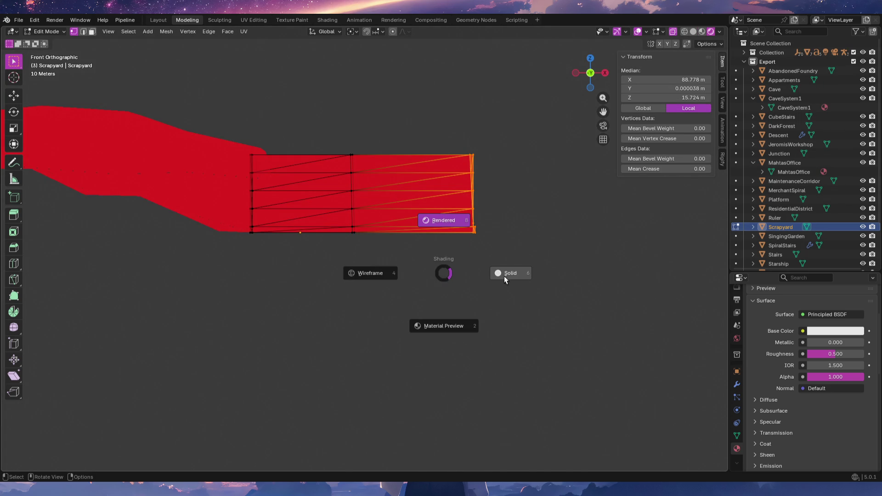
left_click(504, 276)
mouse_move(506, 276)
middle_mouse_down("shift")
mouse_move(433, 335)
mouse_move(460, 239)
mouse_move(451, 270)
mouse_move(488, 260)
mouse_move(445, 261)
middle_mouse_up("shift")
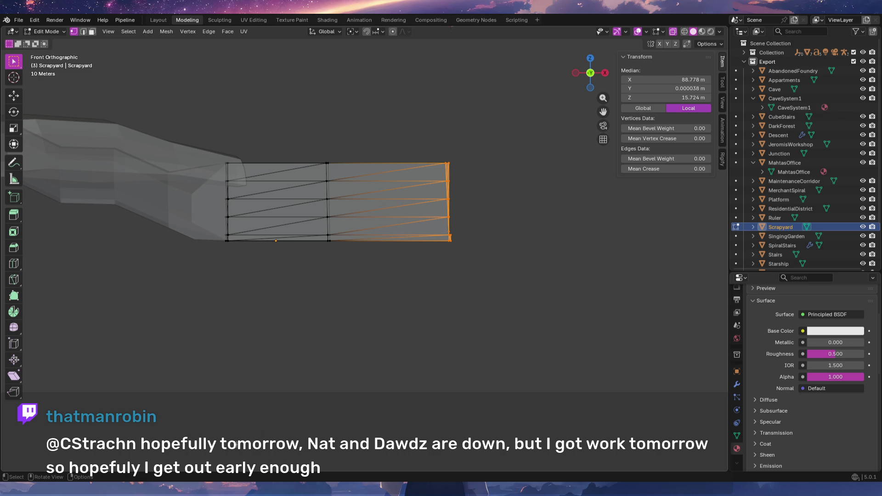
key("alt+Tab")
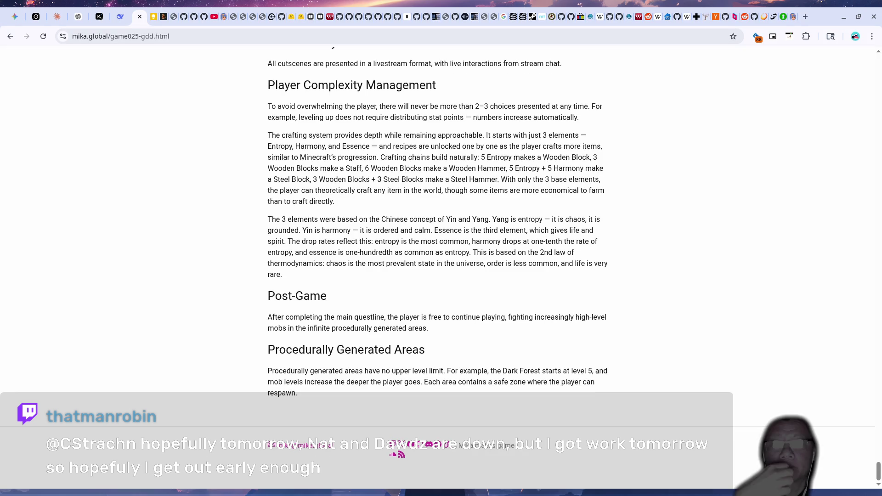
Check the latest Restream Chat messages, then bring the Blender scene back to the front.
key("alt+Tab")
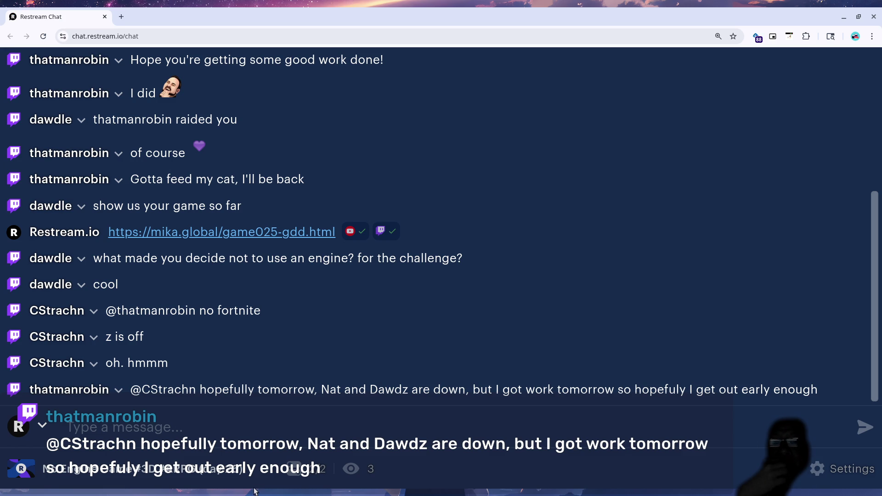
left_click(411, 488)
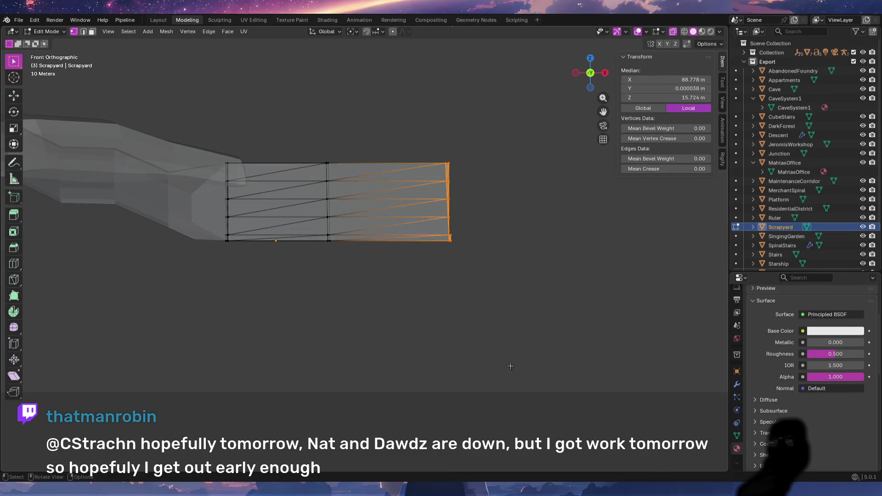
left_click(604, 140)
left_click(604, 141)
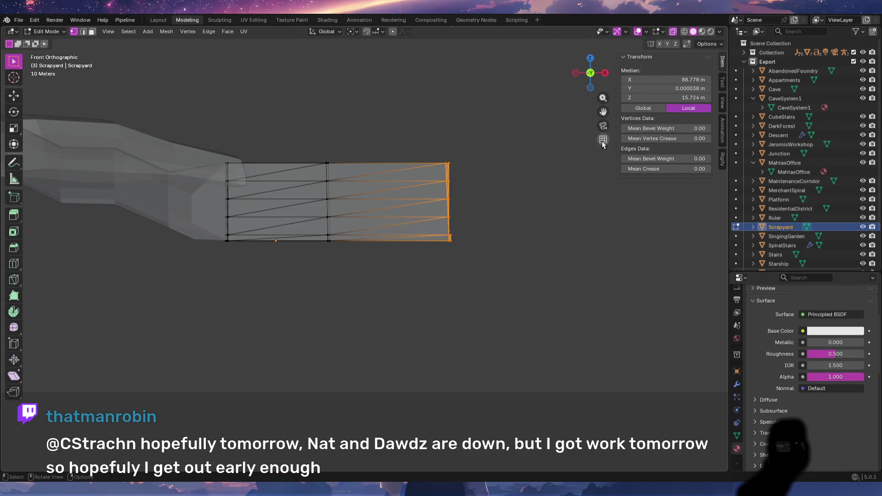
left_click(604, 142)
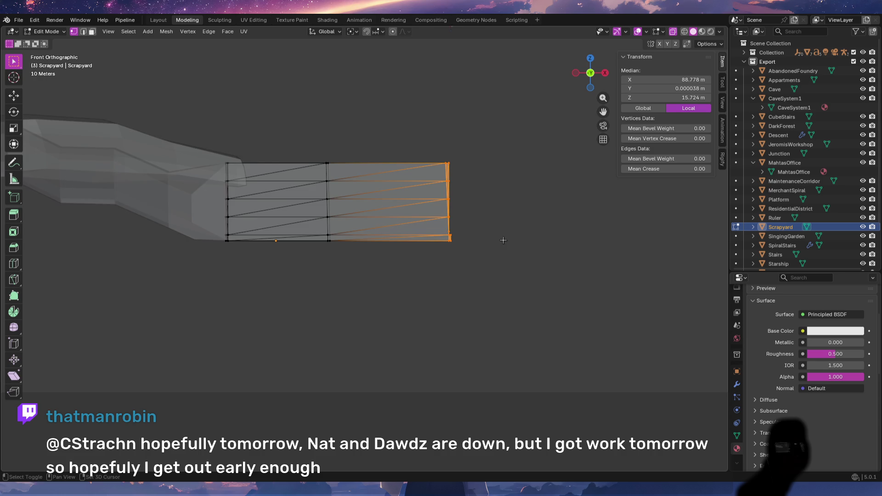
middle_click_drag(498, 244, 487, 276, "shift")
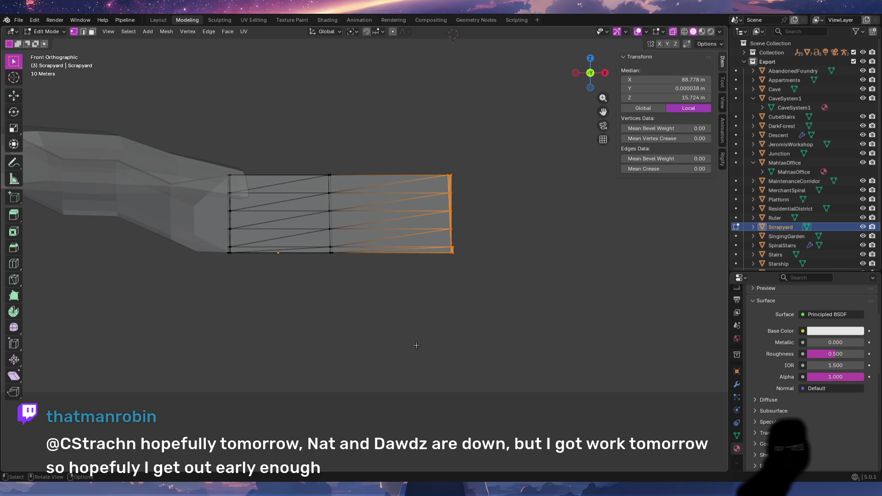
key("alt+Tab")
In a new Gemini chat, ask why Blender's grid shows from top view but not front, then return to Blender.
left_click(14, 16)
left_click(42, 93)
type("Blender")
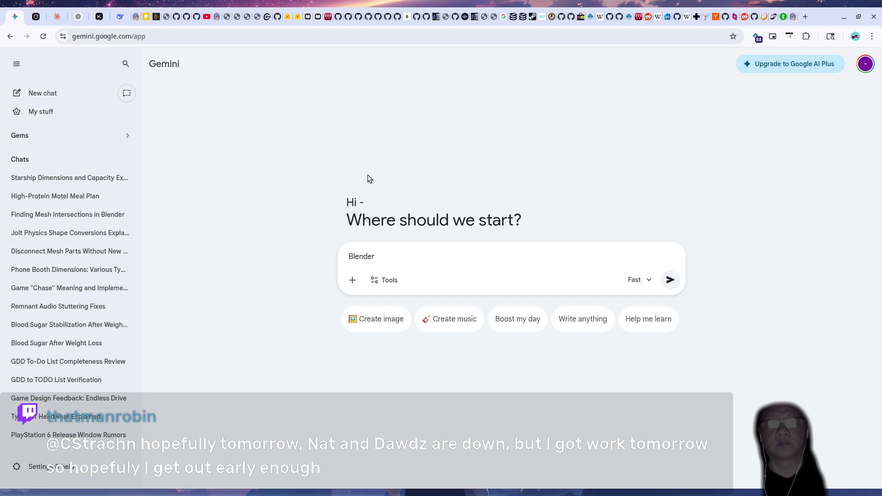
type(" grid ")
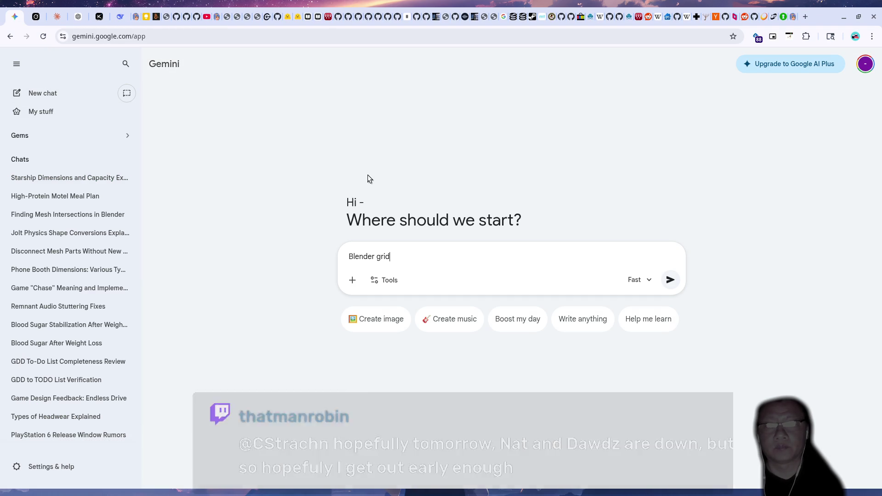
type("d")
key("BackSpace")
type("is not vissible from the fron")
type("t view")
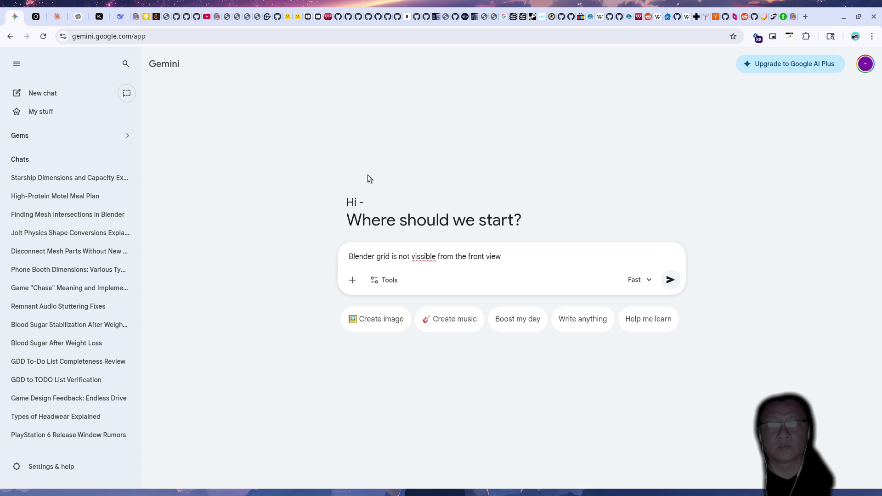
type(", but from the")
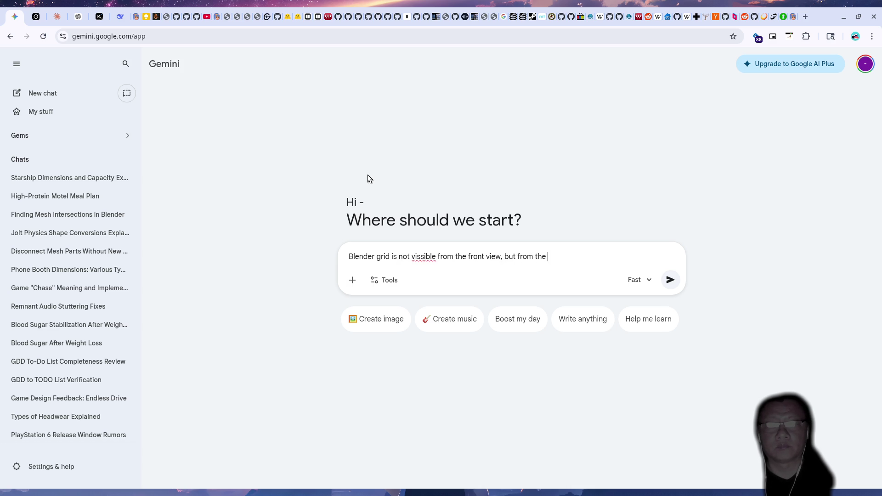
type("op view ")
type("an't")
key("BackSpace")
key("BackSpace")
type("can see a gr")
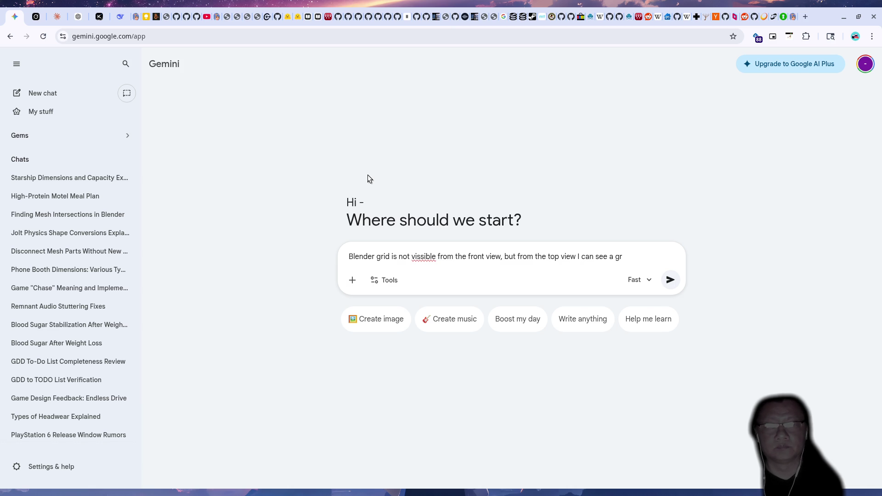
type("id")
key("ctrl+a")
key("BackSpace")
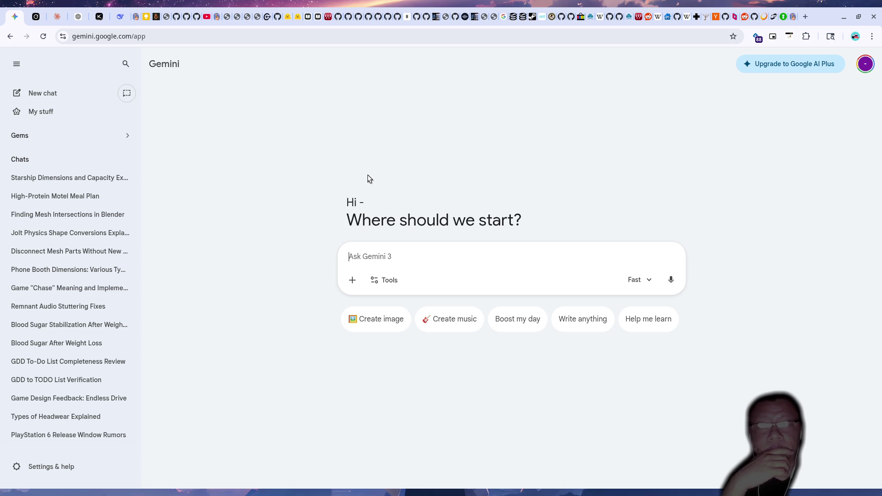
type("Blender's grid is not visible from the front view, but from the top view, I can see a grid.")
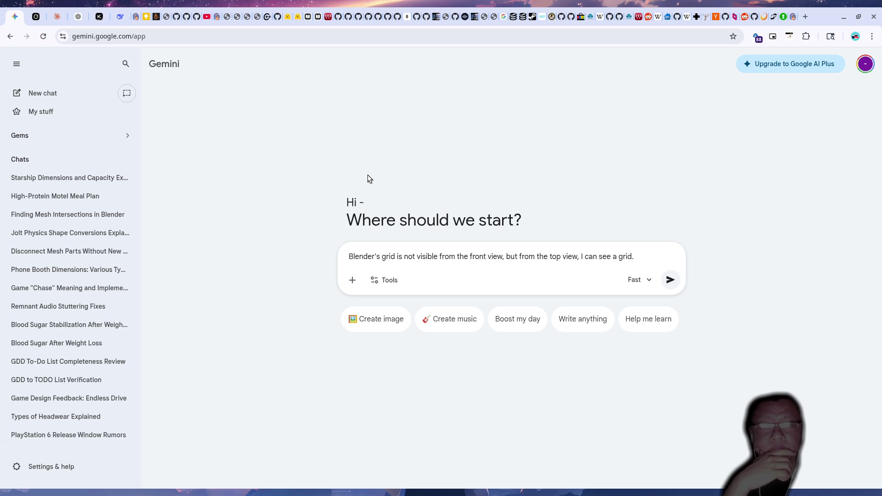
key("Return")
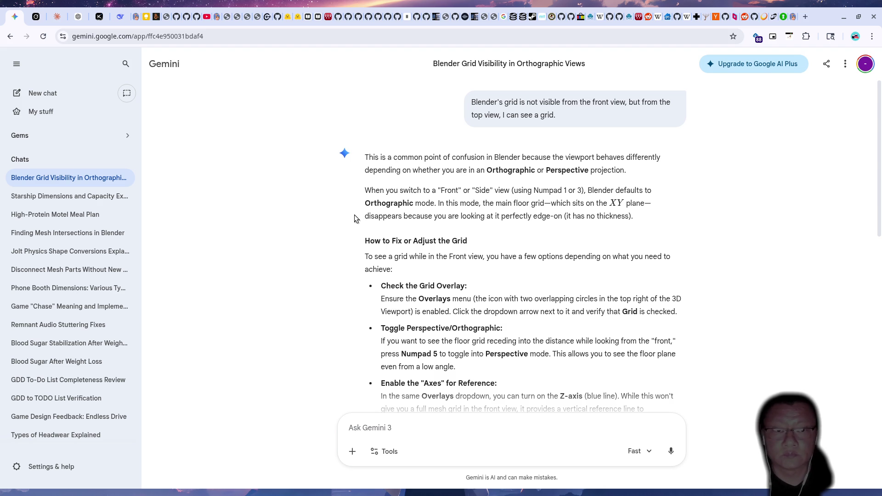
scroll(354, 215, "down", 1)
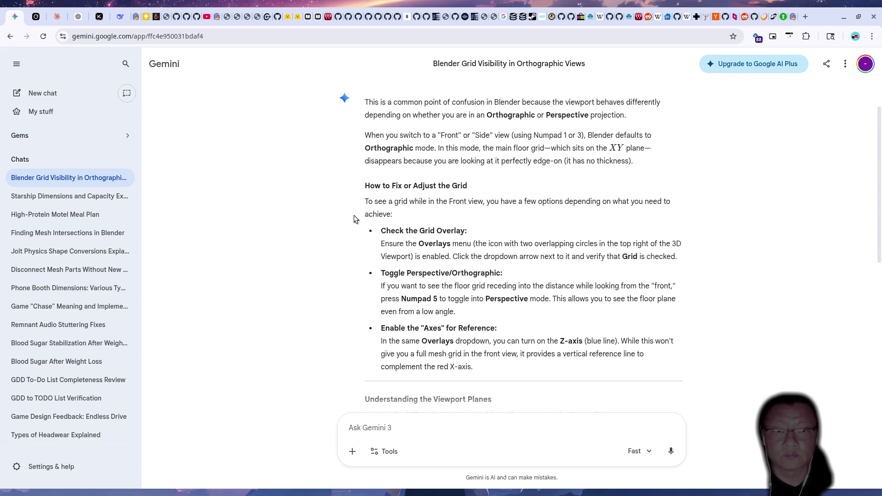
key("alt+Tab")
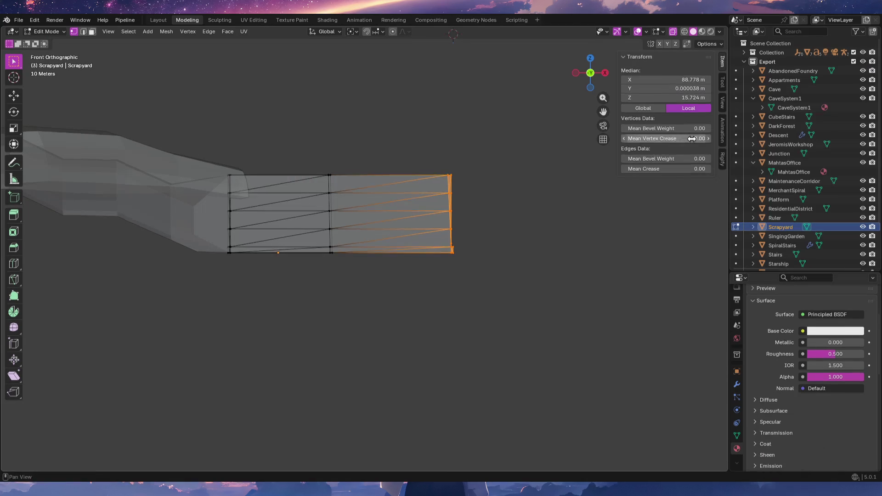
Toggle the Grid overlay off and on and orbit the mesh to see how the grid appears at angles.
left_click(627, 33)
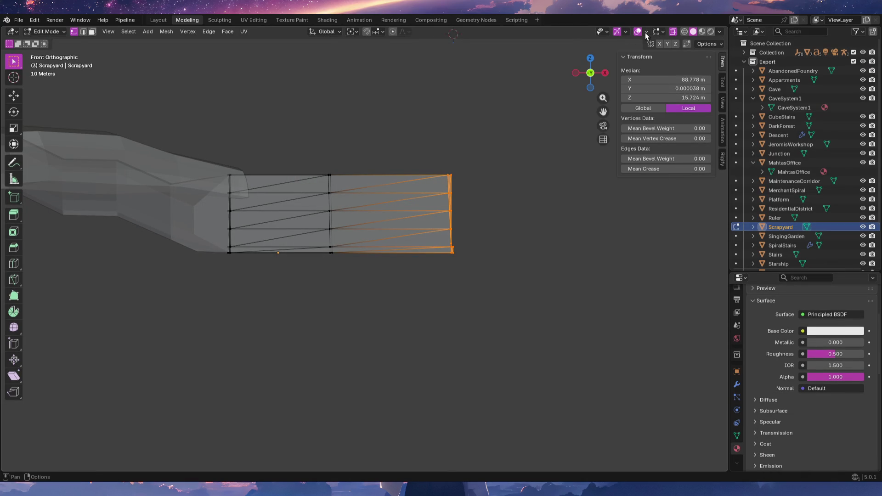
left_click(644, 32)
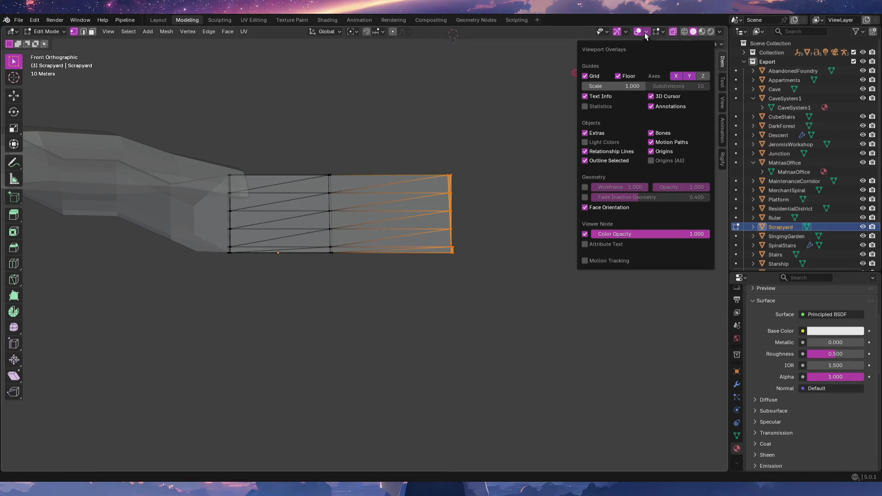
left_click(595, 78)
mouse_move(475, 237)
middle_mouse_down()
mouse_move(577, 166)
mouse_move(573, 199)
middle_mouse_up()
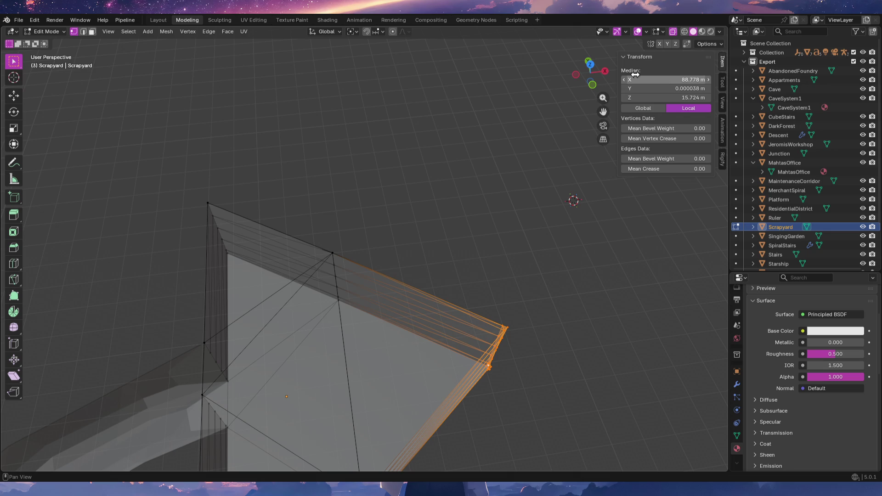
mouse_move(544, 244)
middle_mouse_down()
mouse_move(536, 217)
mouse_move(532, 223)
middle_mouse_up()
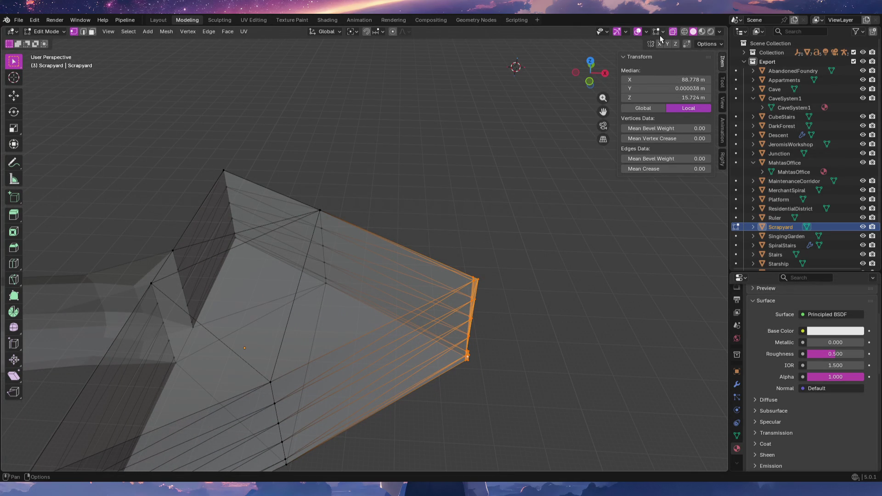
left_click(646, 33)
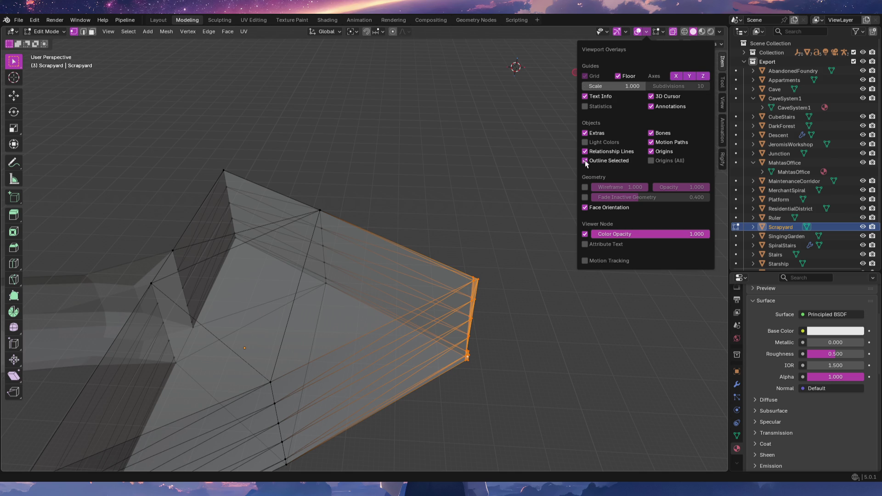
mouse_move(534, 299)
middle_mouse_down()
mouse_move(486, 289)
mouse_move(528, 290)
middle_mouse_up()
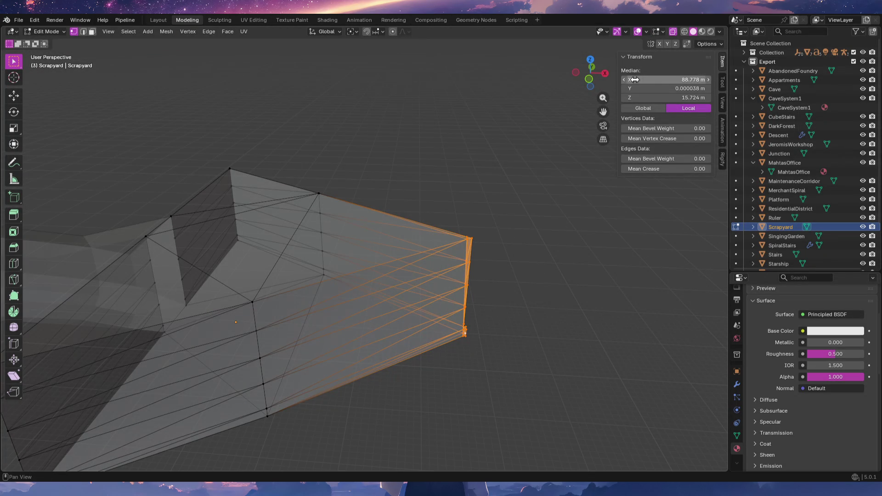
Turn off the Floor overlay and the Z axis line in Viewport Overlays.
left_click(646, 32)
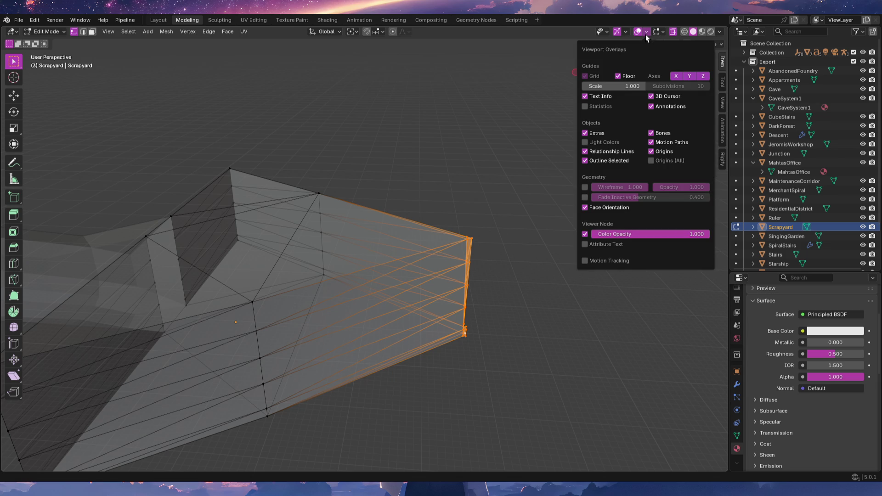
left_click(629, 75)
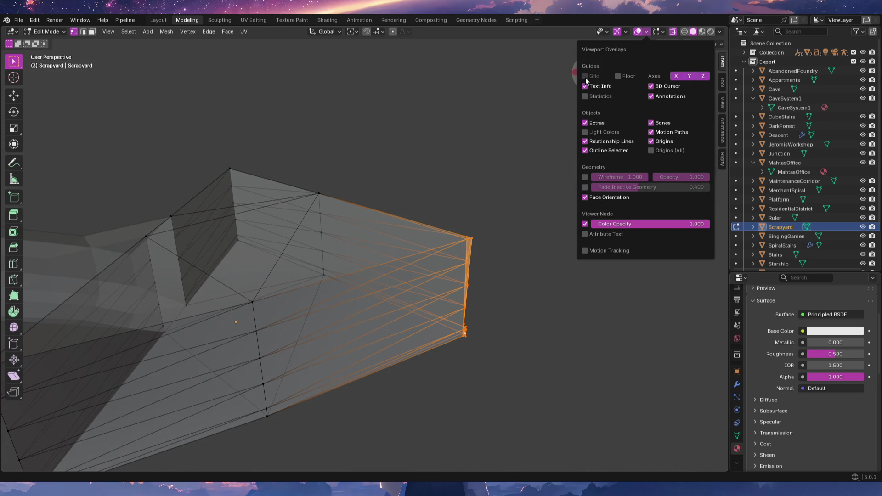
left_click(702, 77)
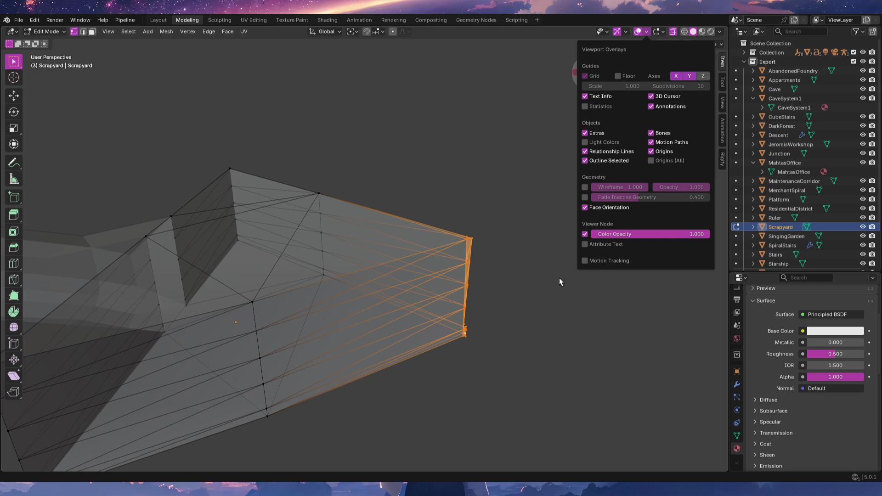
mouse_move(536, 311)
middle_mouse_down()
mouse_move(239, 104)
mouse_move(244, 138)
mouse_move(460, 277)
mouse_move(525, 285)
mouse_move(526, 302)
mouse_move(514, 255)
middle_mouse_up()
key("alt+Tab")
key("alt+Tab")
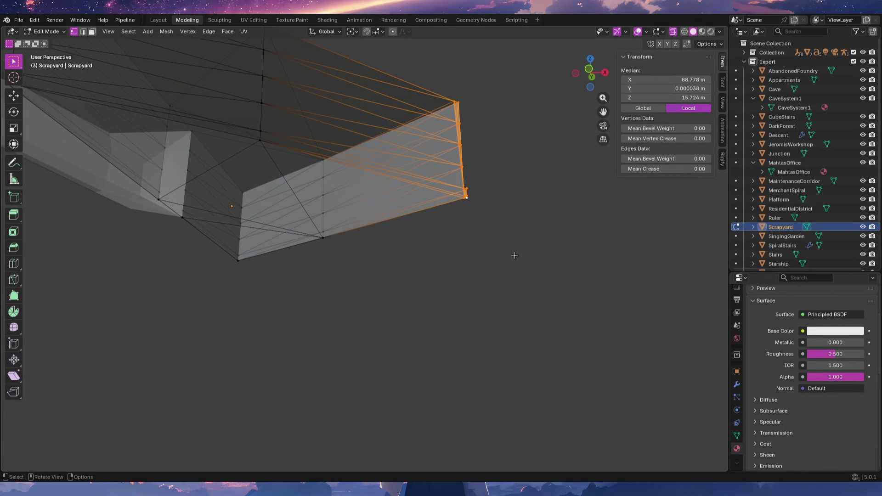
Flip between front and top orthographic views to compare the grid, then switch to Gemini.
key("KP_1")
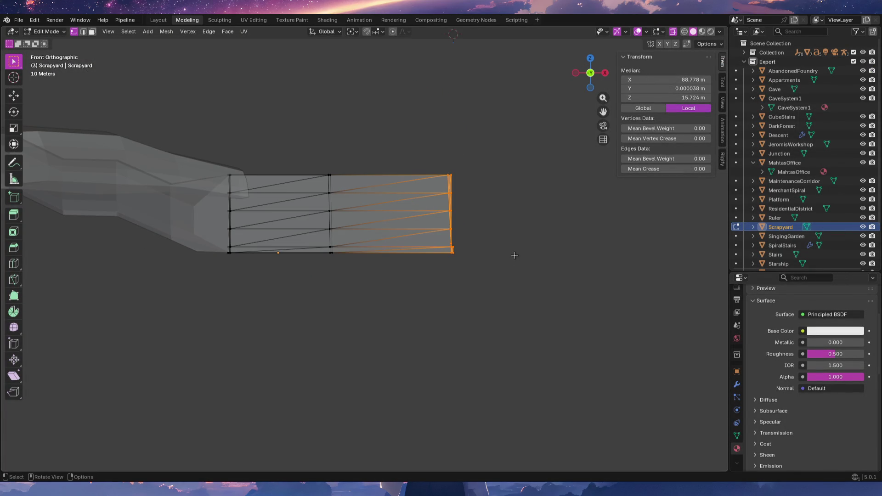
key("KP_7")
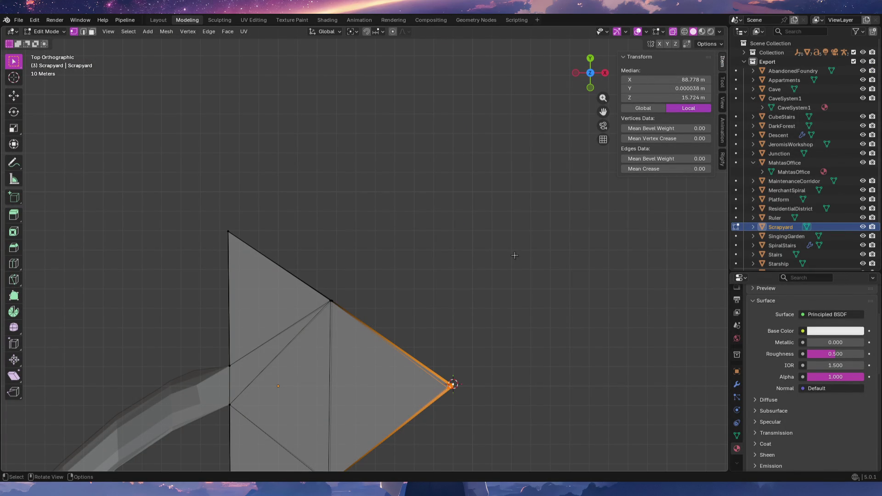
key("KP_1")
key("KP_7")
key("KP_1")
key("KP_7")
middle_click_drag(437, 258, 503, 194, "ctrl")
scroll(503, 194, "down", 2)
scroll(477, 282, "down", 3)
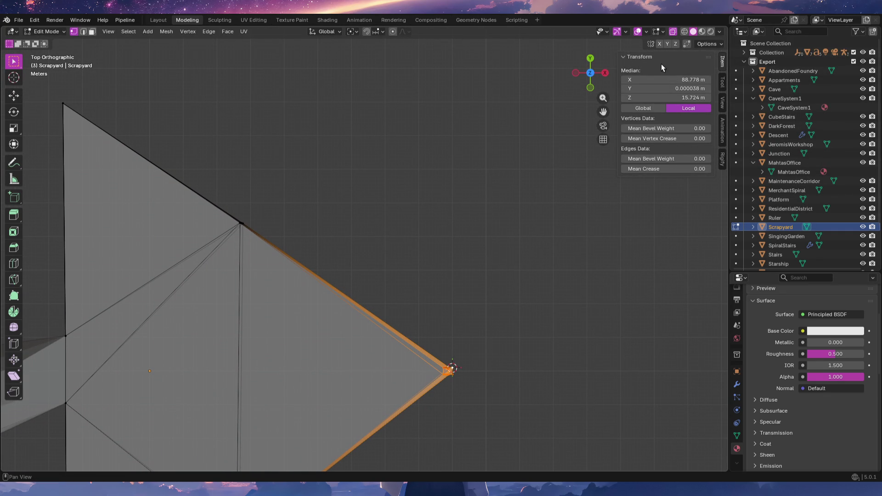
key("alt+Tab")
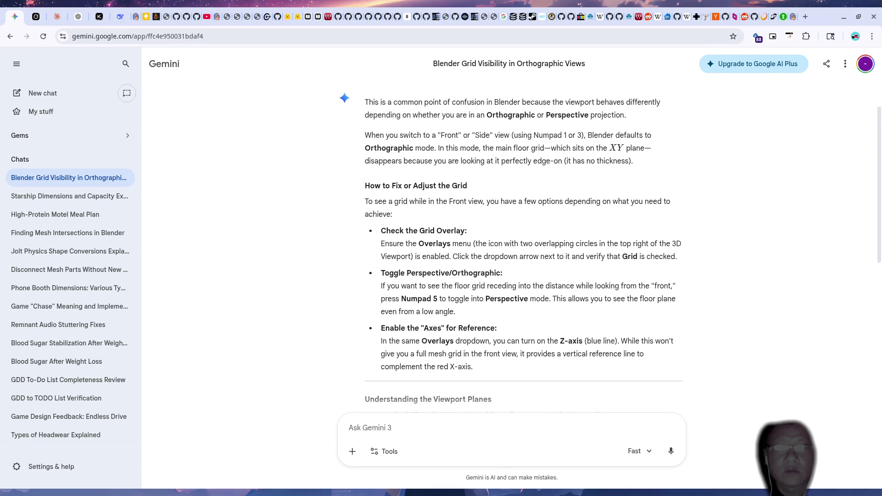
Return to the Blender window and click into the viewport header options.
key("alt+Tab")
left_click(721, 32)
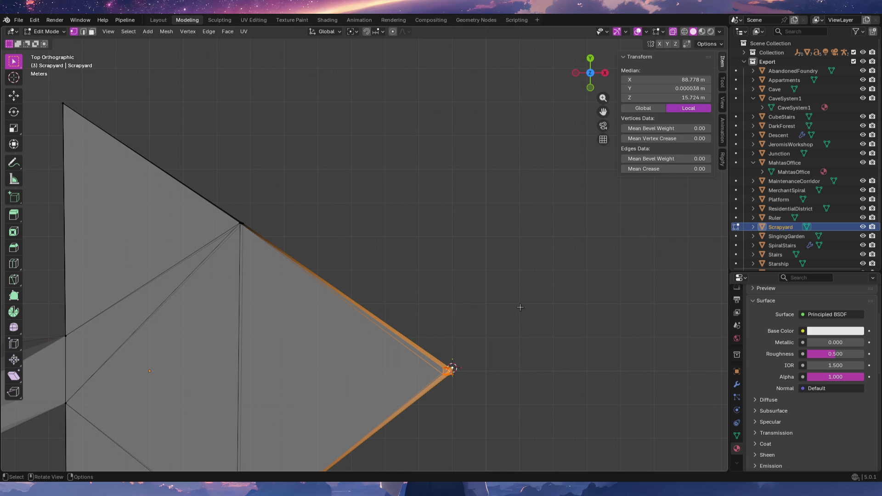
Cycle the mesh through front, back, right, top and front views, then switch to the terminal.
key("KP_1")
key("ctrl+KP_1")
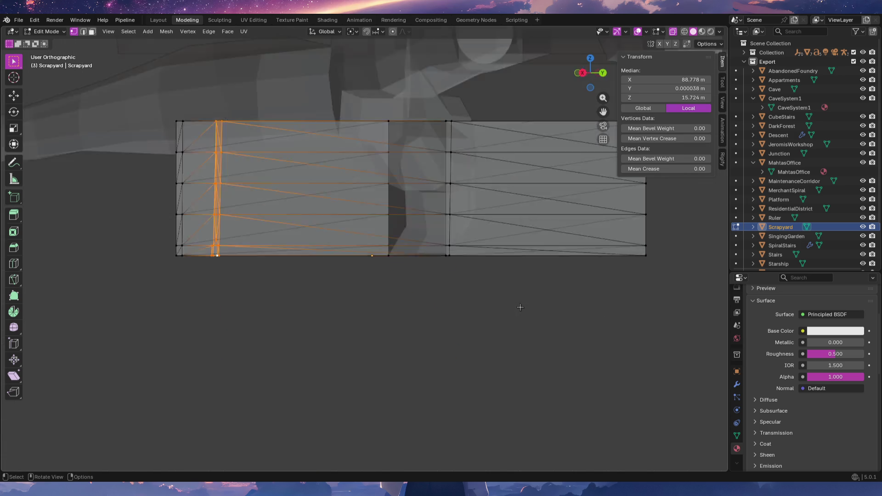
key("KP_3")
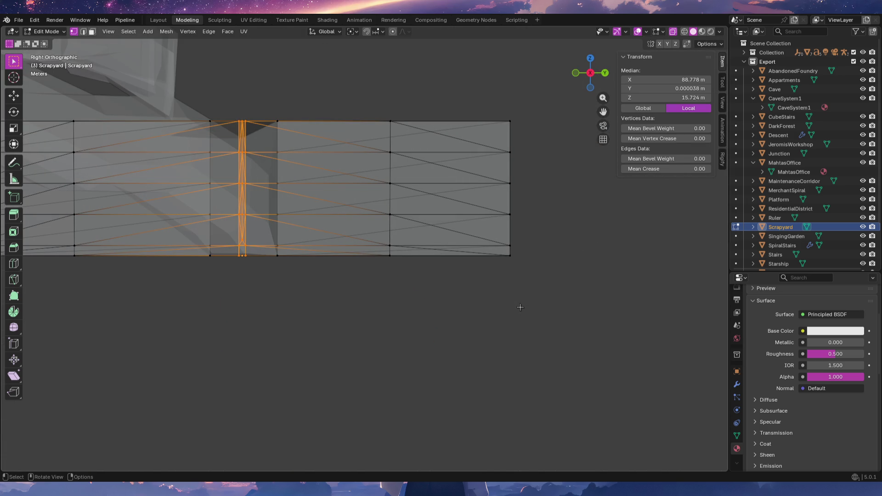
key("KP_7")
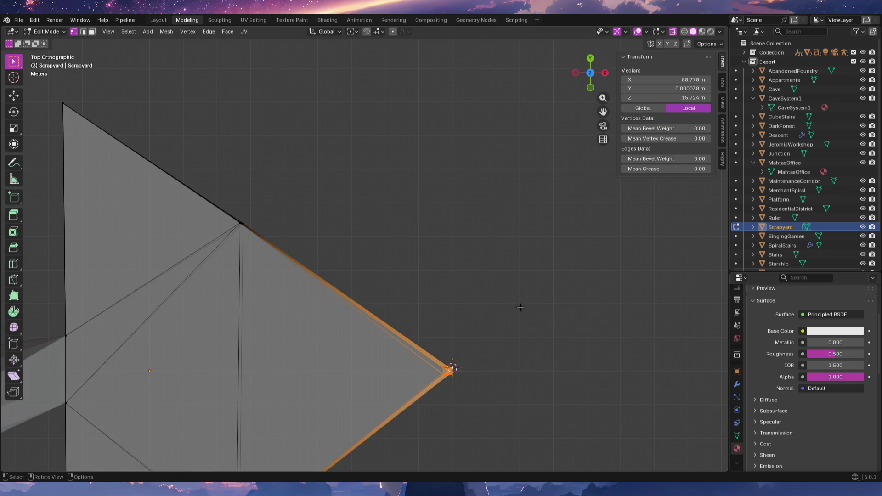
key("KP_1")
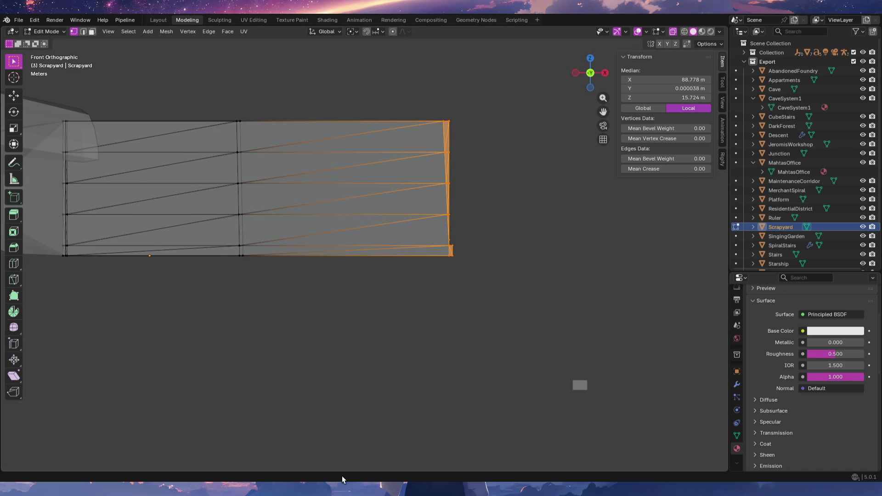
key("alt+Tab")
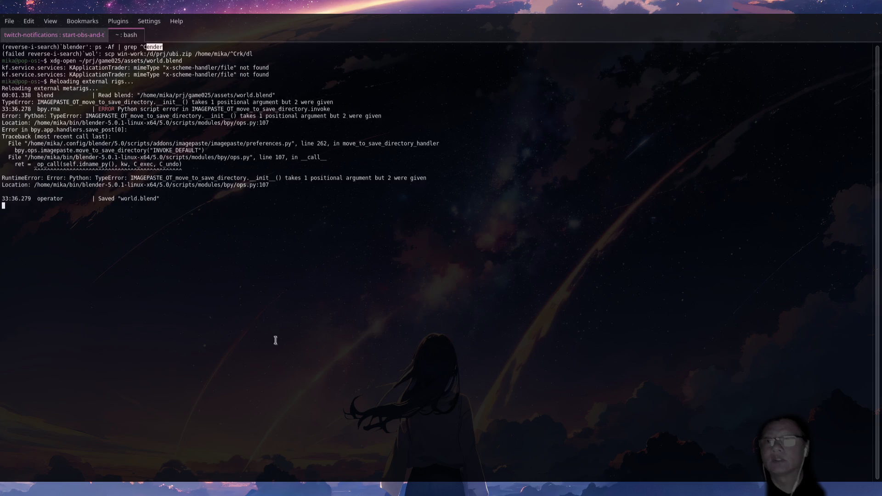
Rerun the xdg-open design.blend command from shell history to load it in Blender.
key("ctrl+r")
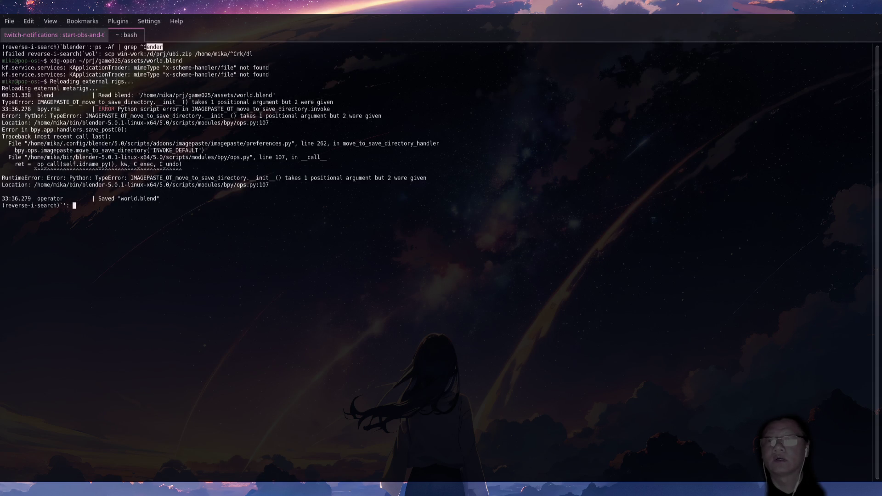
type("xdg")
key("ctrl+r")
key("Return")
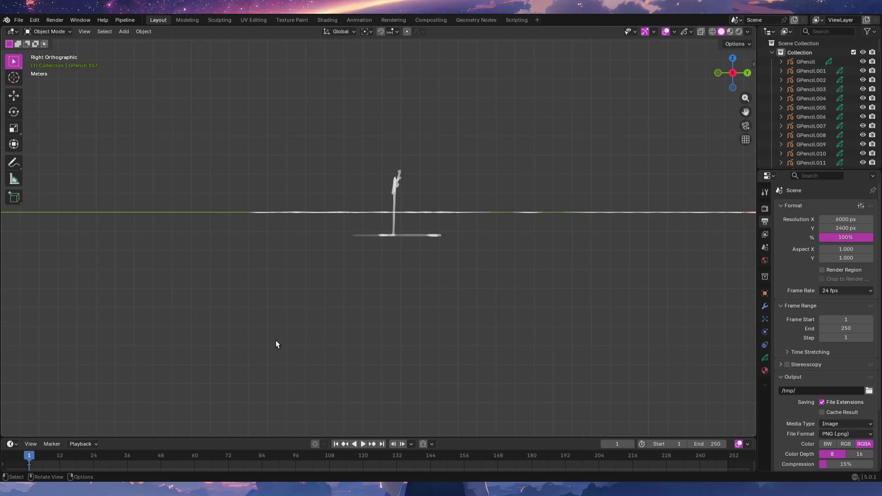
Check the design file's overlay settings from top view, quit Blender, and return to Gemini.
key("KP_7")
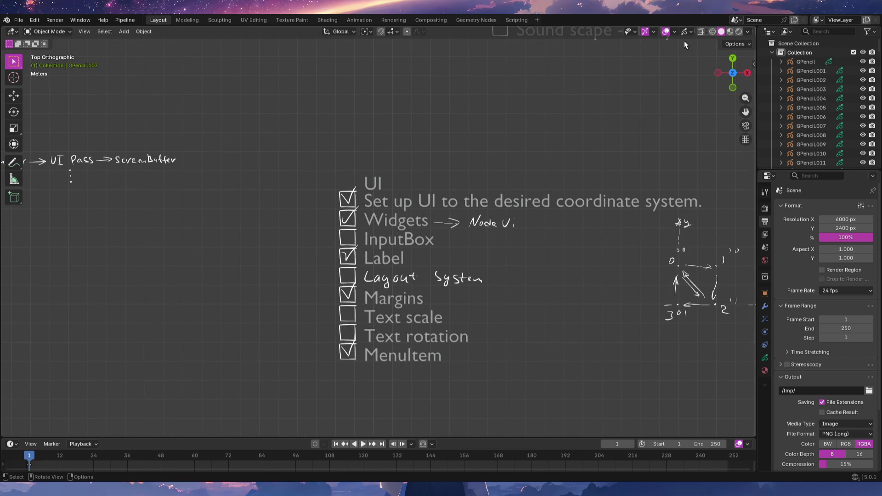
left_click(674, 32)
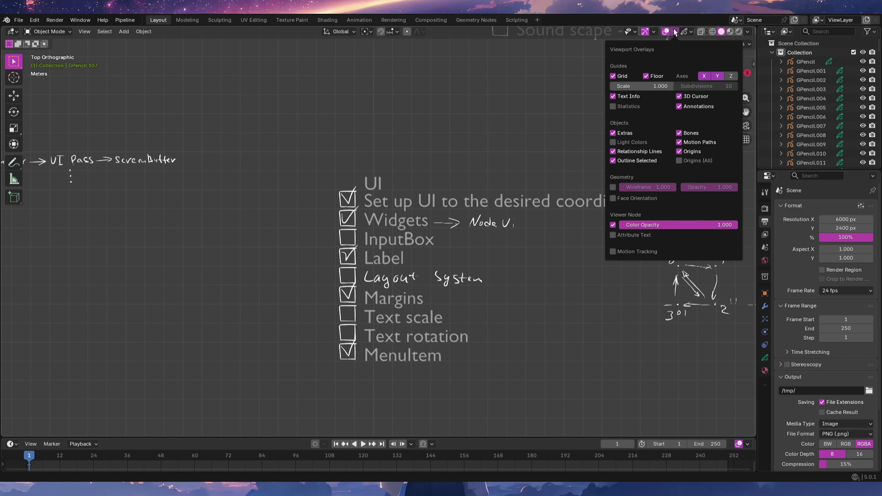
left_click(674, 32)
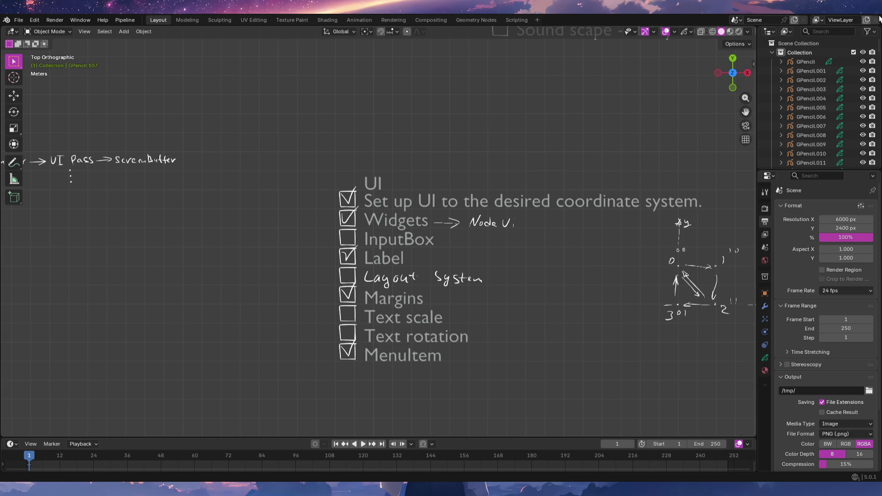
key("ctrl+q")
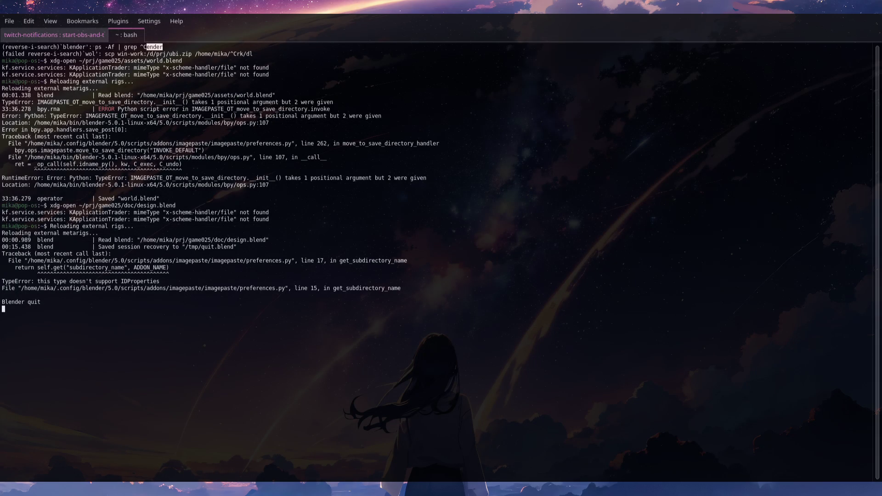
key("alt+Tab")
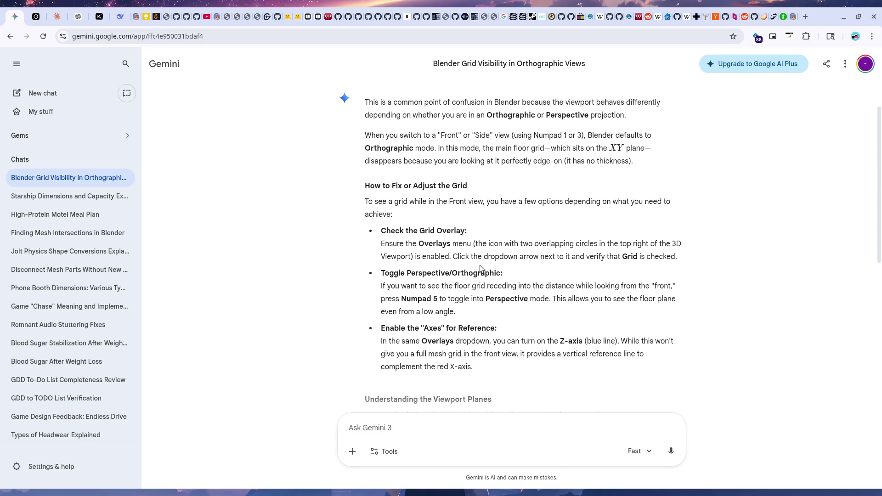
scroll(479, 266, "down", 2)
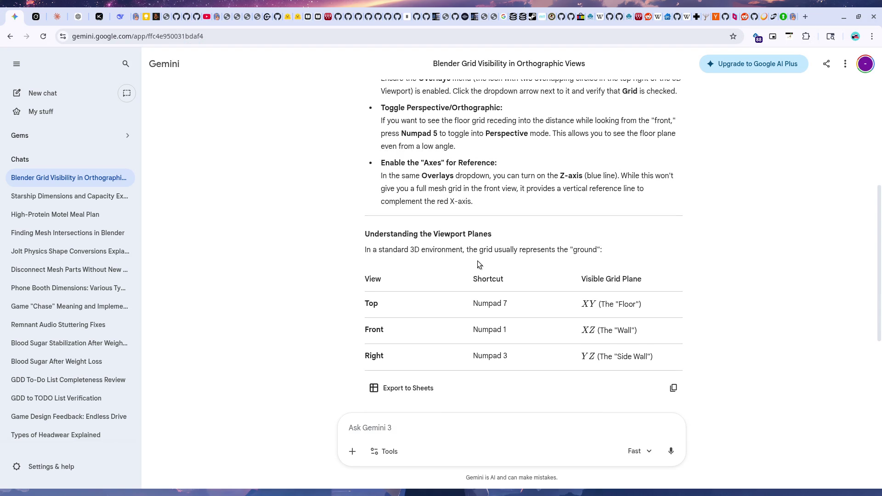
scroll(479, 260, "down", 1)
scroll(477, 260, "down", 1)
scroll(477, 257, "down", 1)
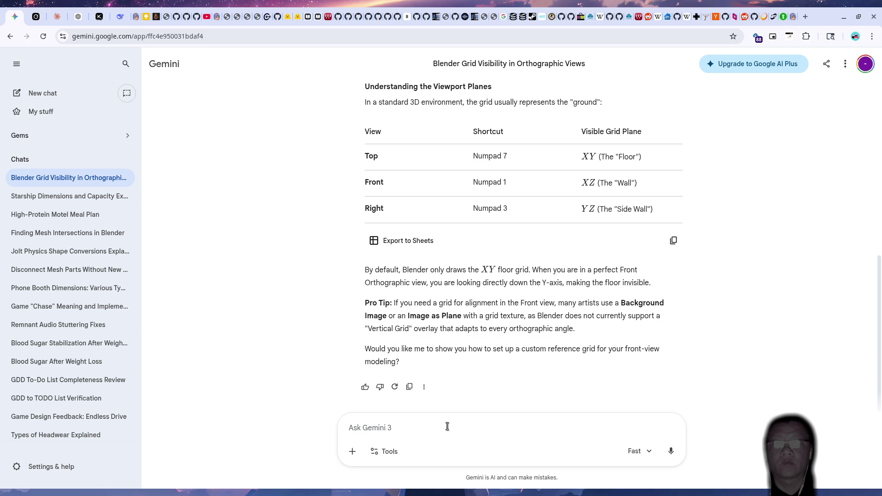
type("I am not talkinga bout floor, I a")
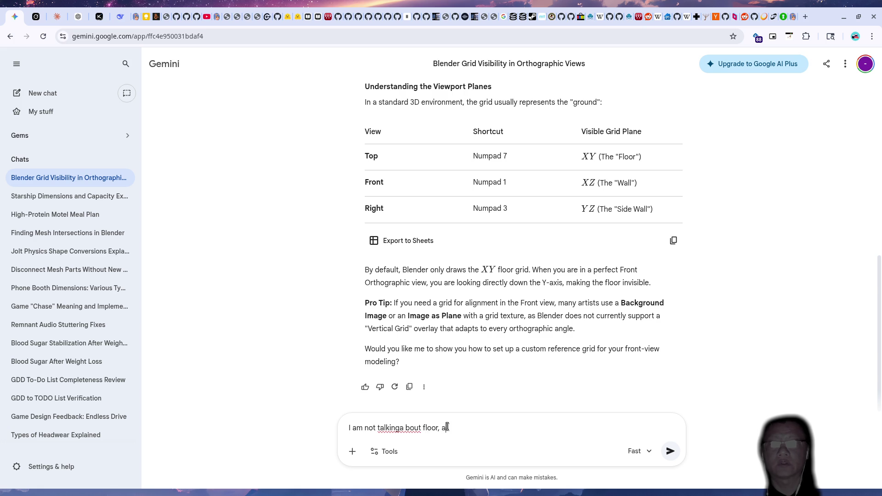
type("m talkinga")
Clear the mistyped draft and send the grid clarification message to Gemini.
key("BackSpace")
key("BackSpace")
type("about grid,")
key("ctrl+a")
key("BackSpace")
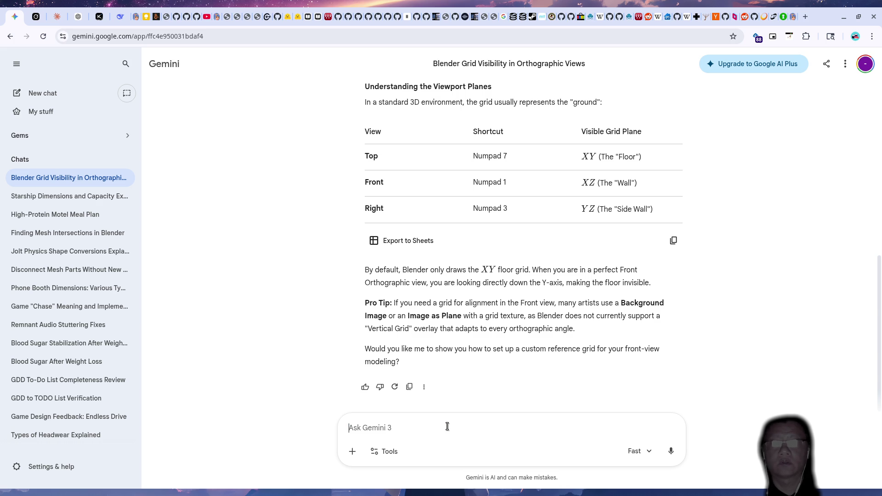
type("I am not talking about floor, I am talking about grid.")
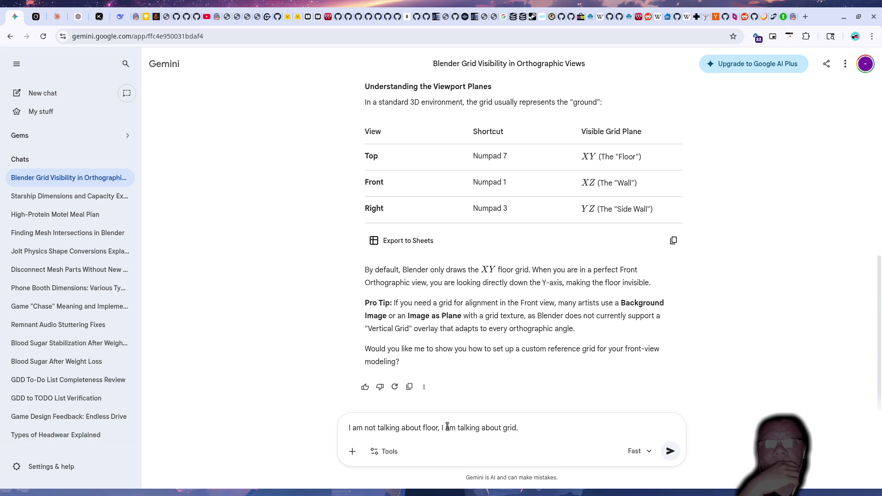
key("Return")
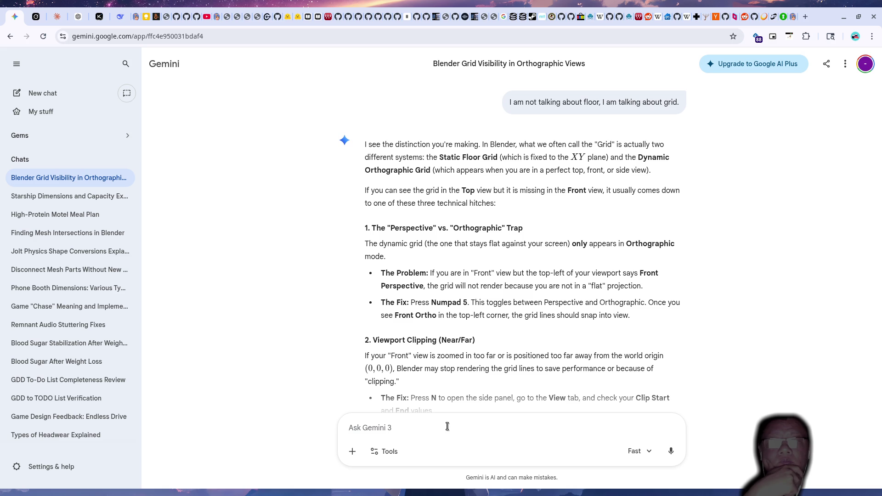
Attach the Blender screenshot and send it for Gemini's grid diagnosis.
key("ctrl+v")
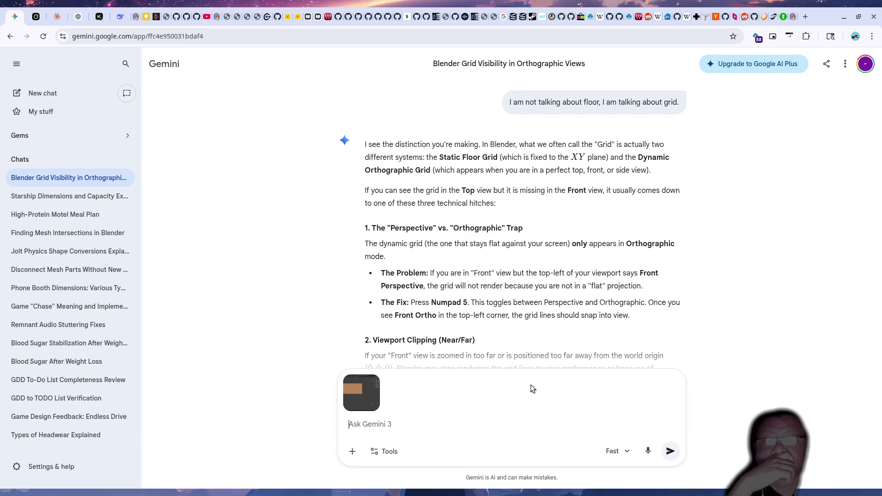
left_click(670, 450)
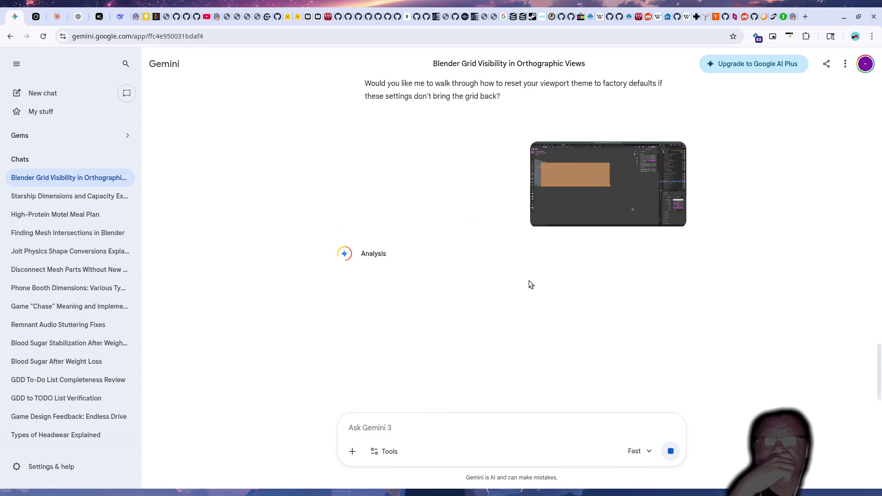
scroll(529, 283, "up", 2)
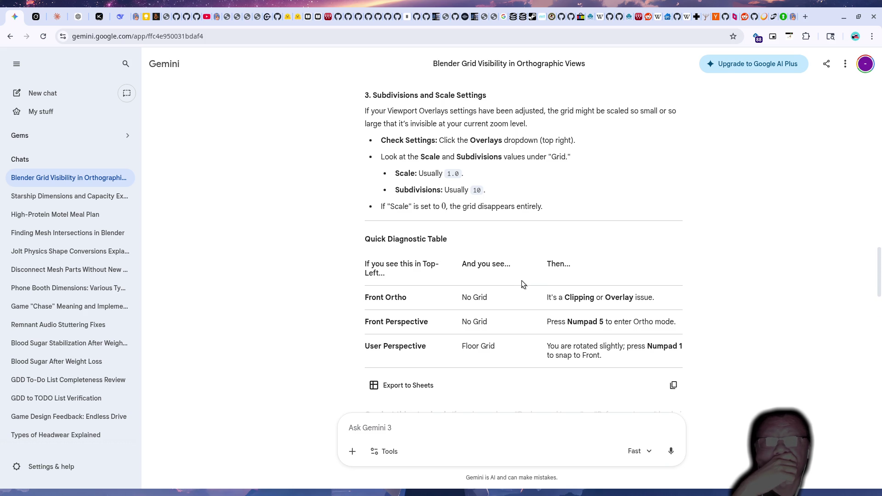
scroll(522, 281, "down", 3)
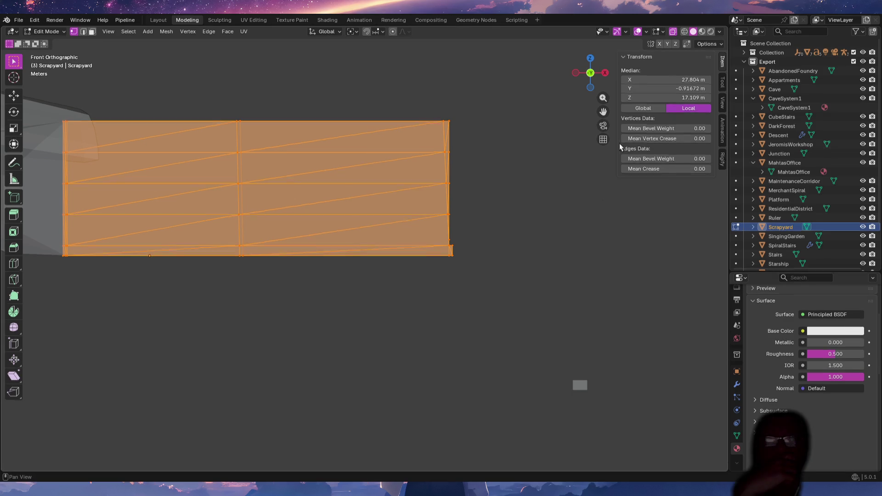
Capture the front view with Viewport Overlays showing and copy it to the clipboard.
left_click(646, 32)
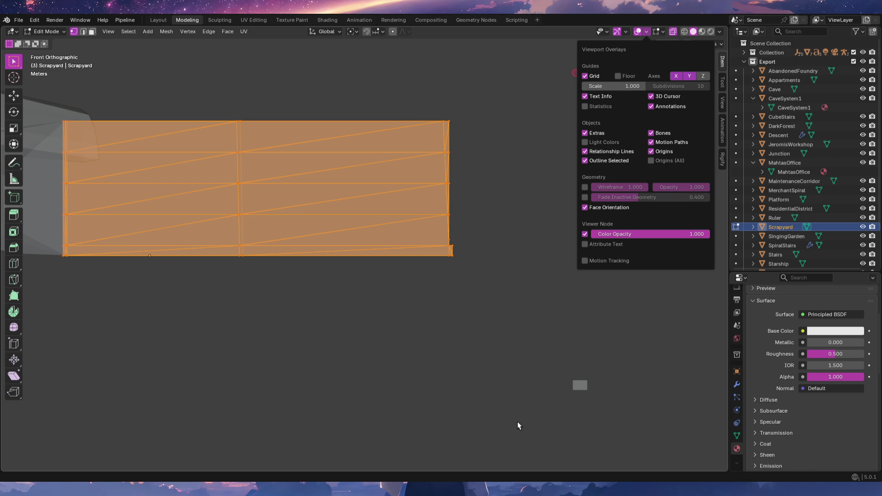
key("super+Print")
left_click(556, 337)
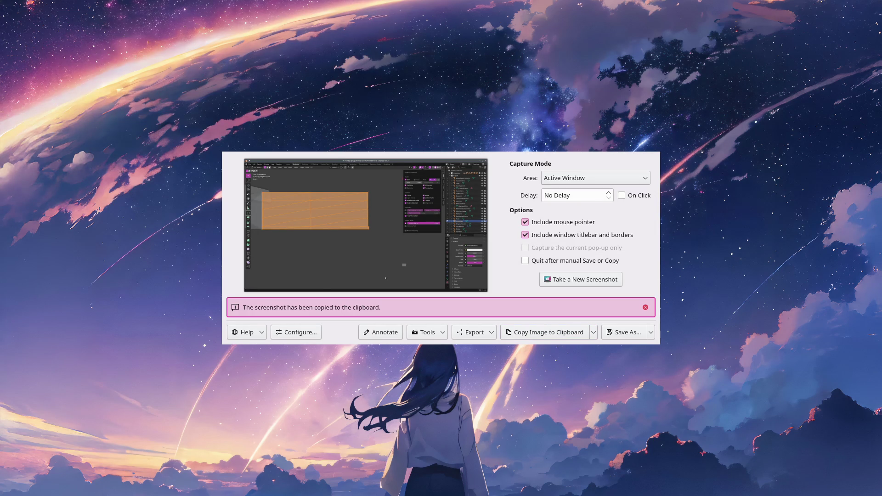
Switch from Spectacle back to the Gemini chat's analysis.
key("alt+Tab")
scroll(510, 386, "down", 5)
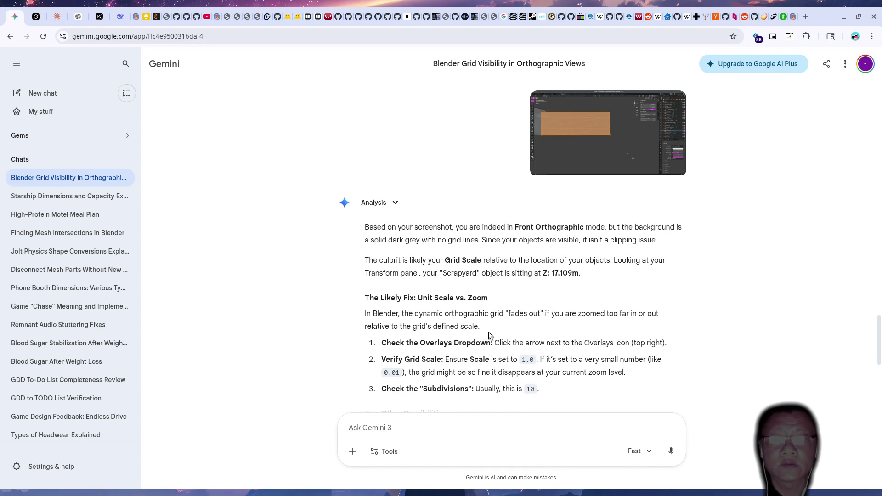
scroll(489, 333, "down", 1)
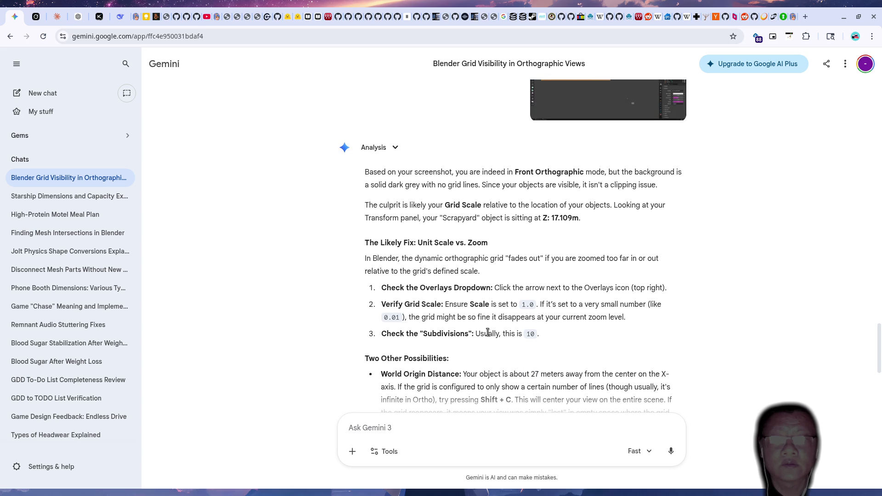
scroll(489, 332, "down", 5)
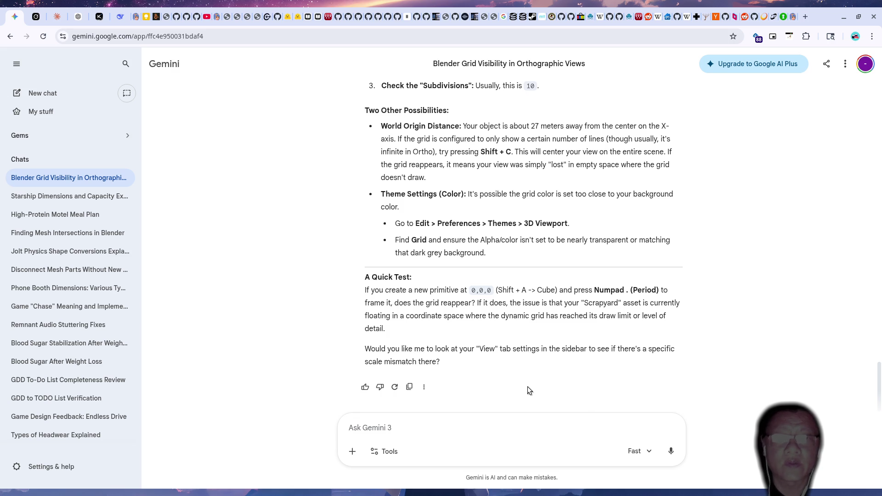
Return to Blender after reading Gemini's grid scale and theme colour advice.
key("alt+Tab")
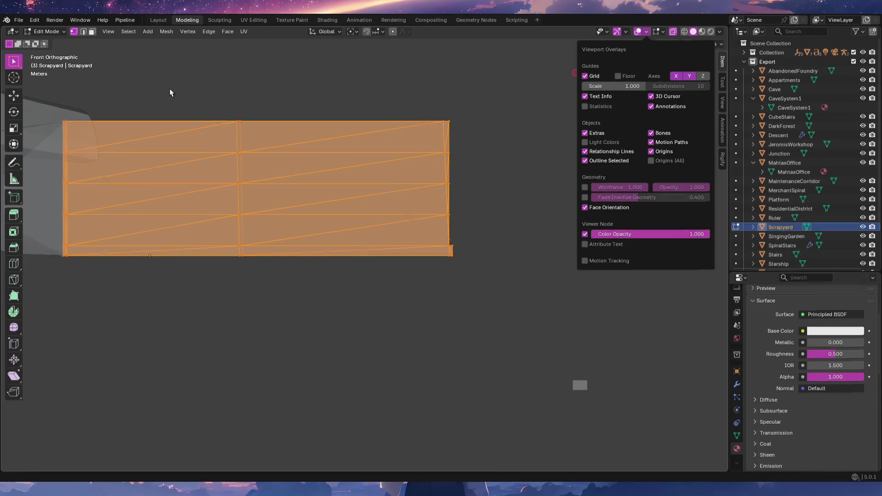
In Preferences > Themes > 3D Viewport, raise the Grid colour alpha to 0.286, then view from top.
left_click(34, 20)
left_click(58, 140)
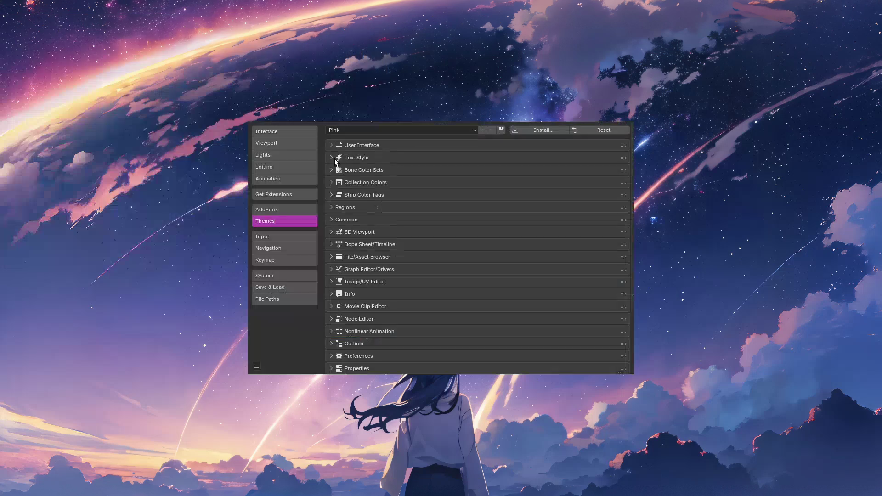
left_click(352, 233)
left_click(551, 246)
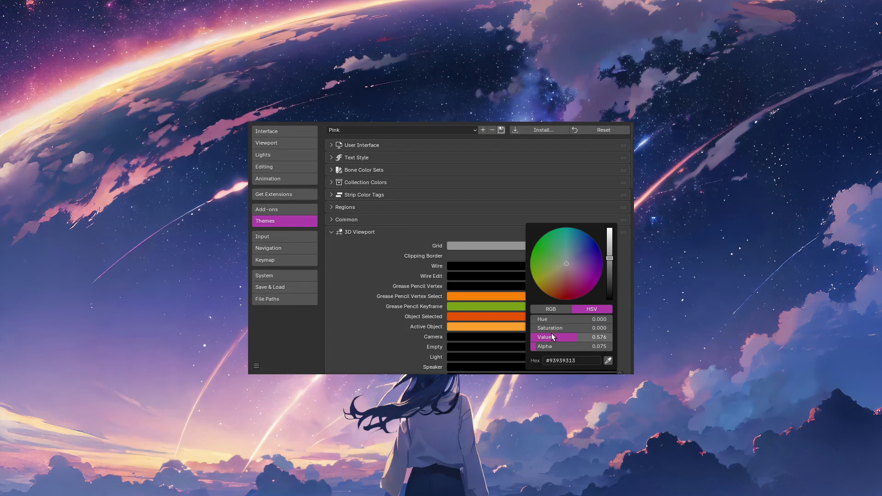
left_click_drag(613, 262, 609, 266)
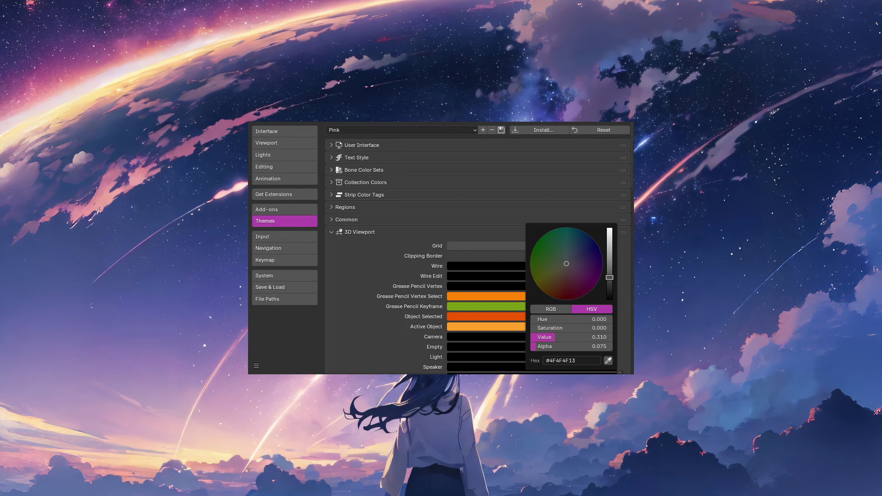
left_click_drag(609, 266, 610, 261)
left_click_drag(539, 346, 570, 351)
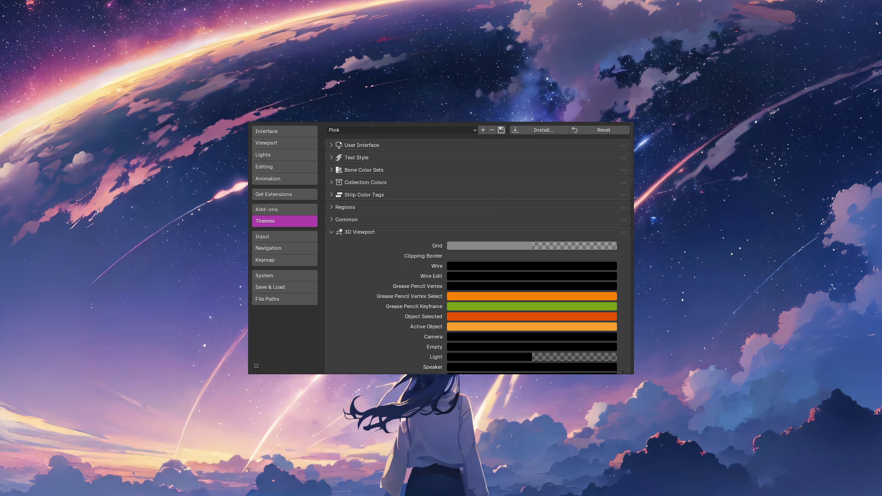
key("KP_7")
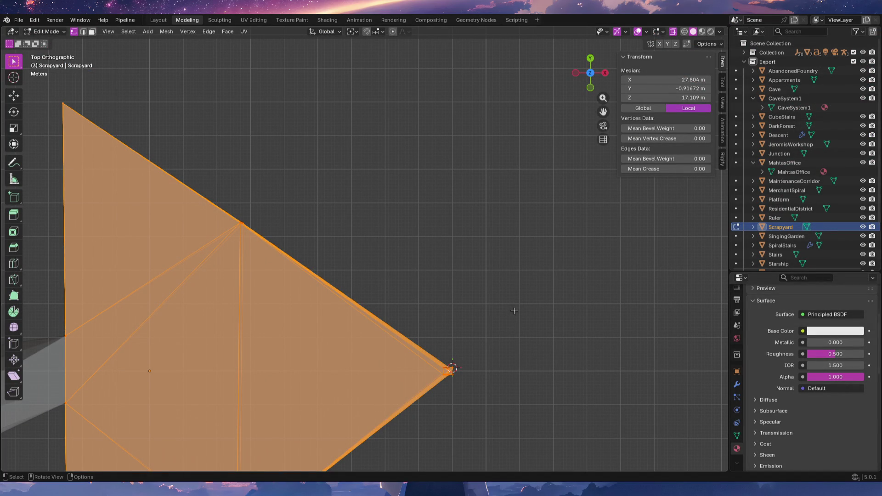
Screenshot the top view with overlays open and paste it into the Gemini prompt.
left_click(646, 33)
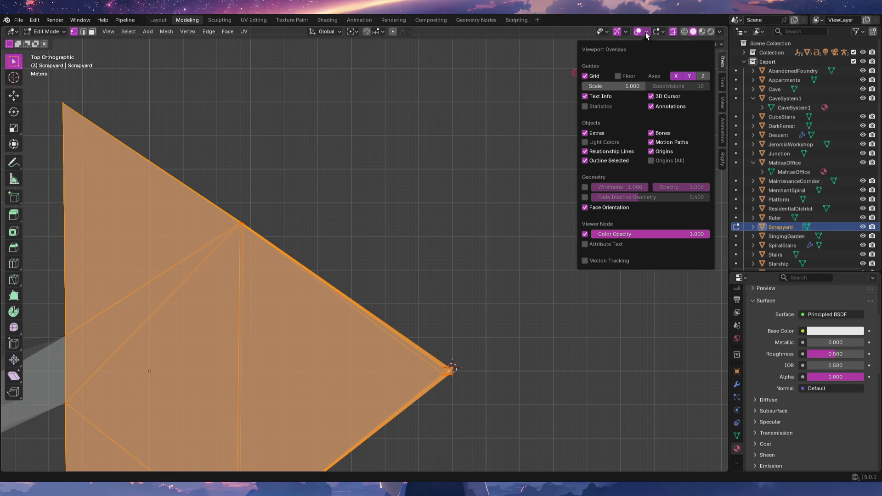
key("super+Print")
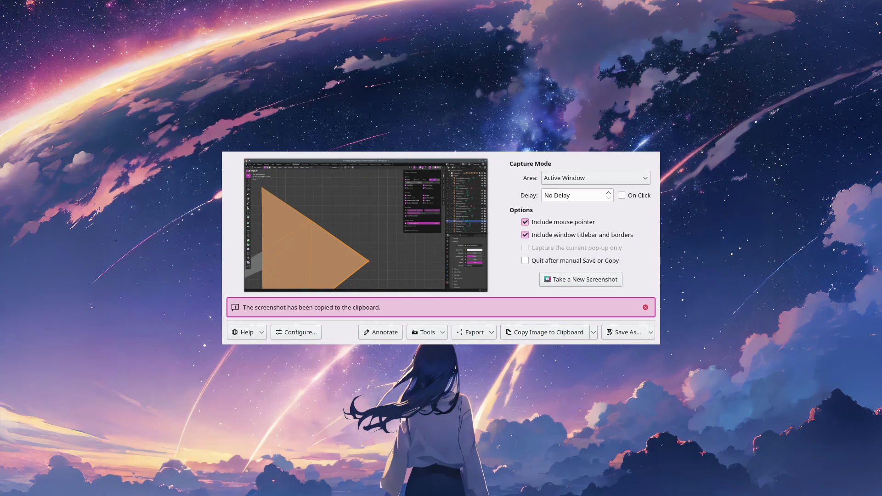
key("alt+Tab")
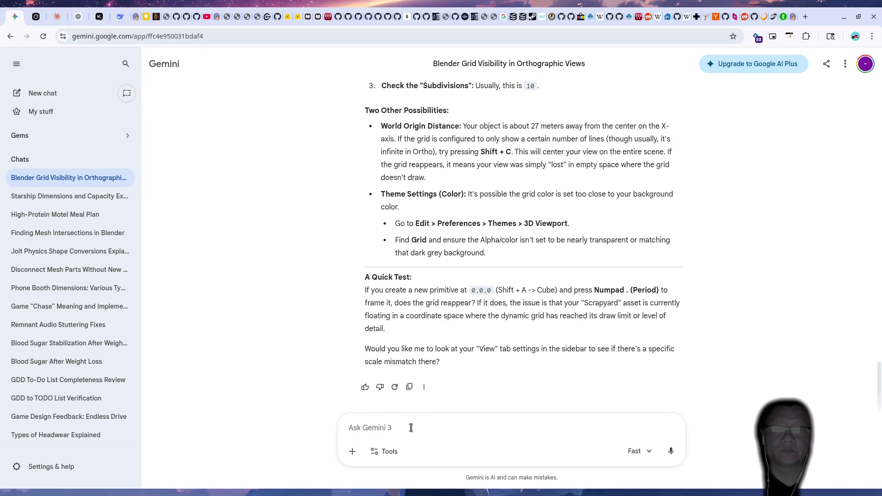
key("ctrl+v")
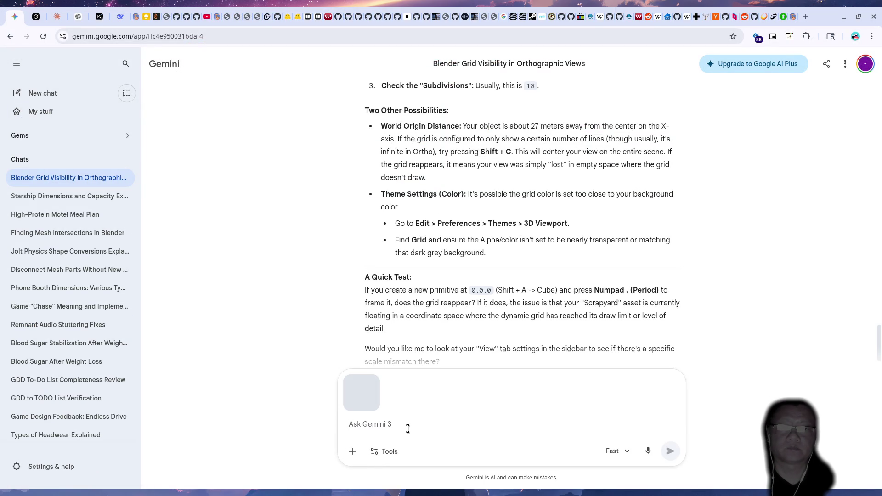
key("alt+Tab")
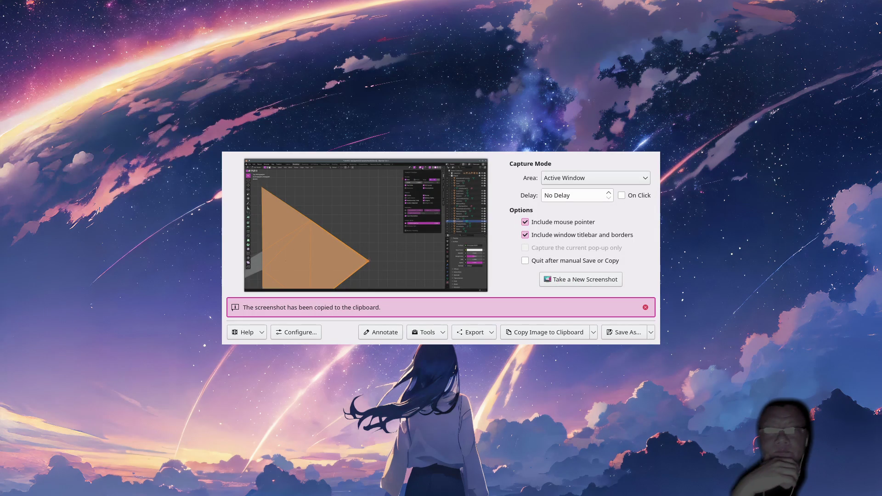
Switch to front orthographic view and show the Viewport Overlays for a comparison capture.
key("Escape")
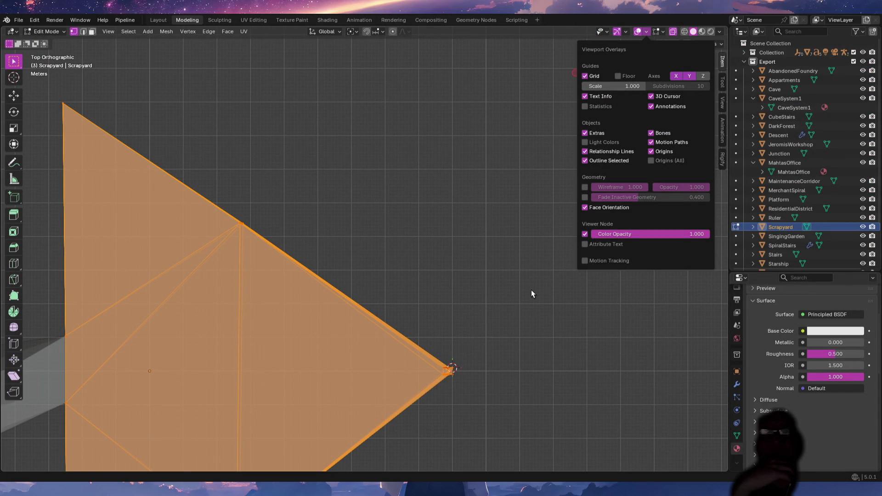
key("KP_1")
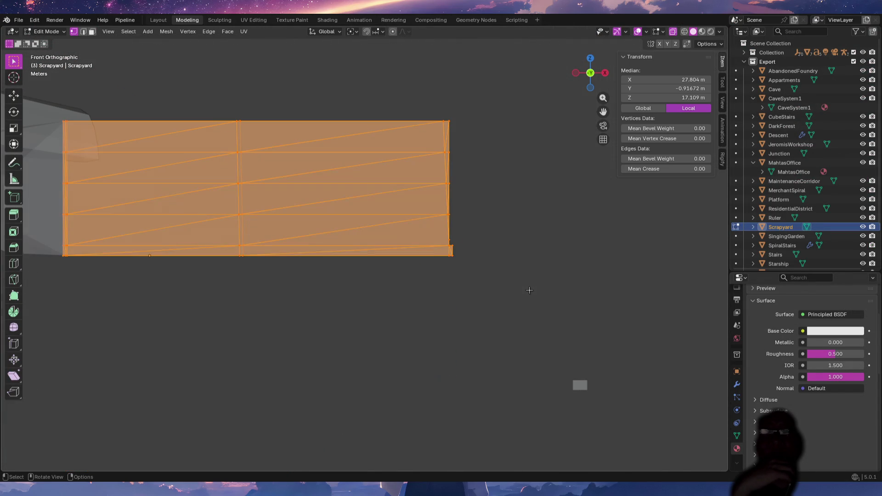
left_click(626, 32)
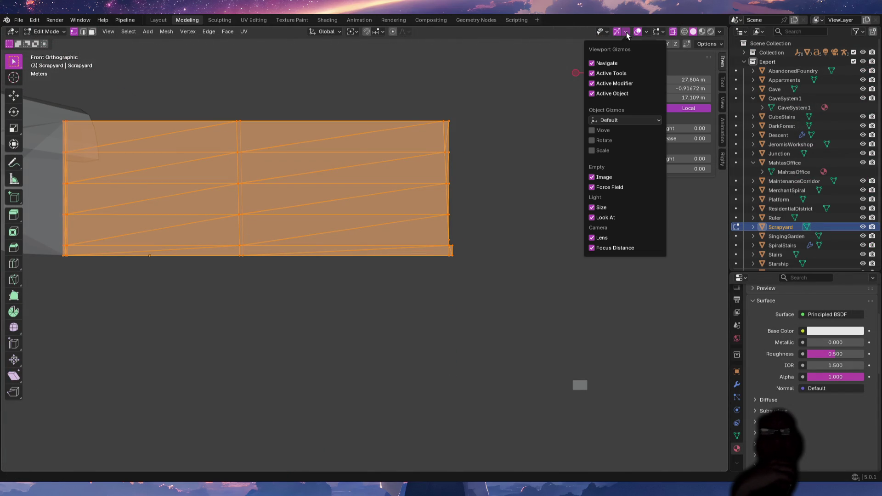
mouse_move(646, 32)
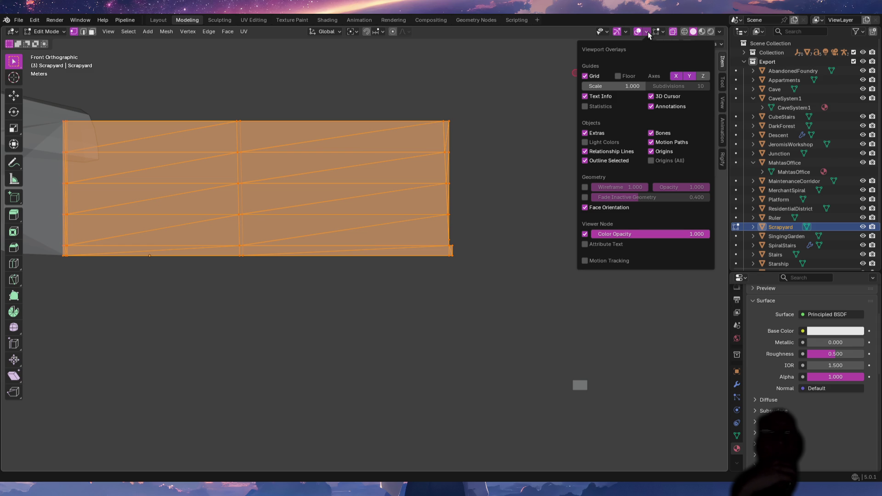
left_click(182, 31)
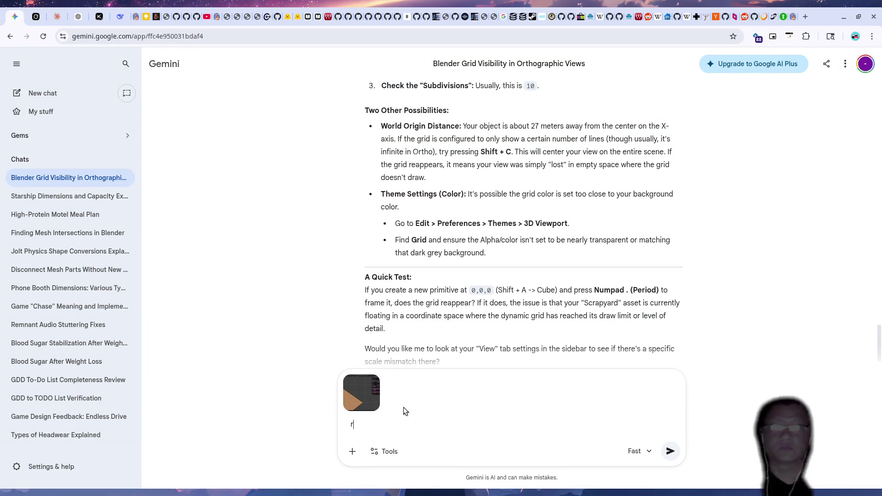
Send both view screenshots to Gemini, then reopen Viewport Overlays in Blender per its Floor-toggle reply.
key("ctrl+v")
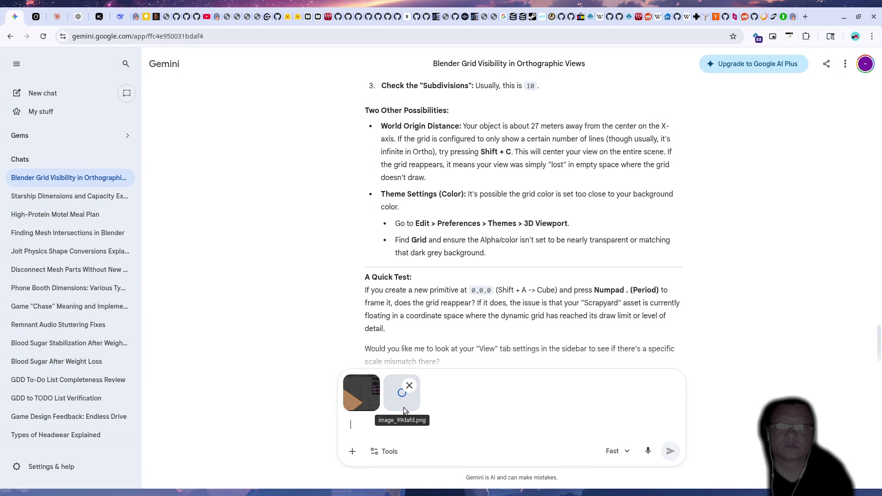
left_click(670, 450)
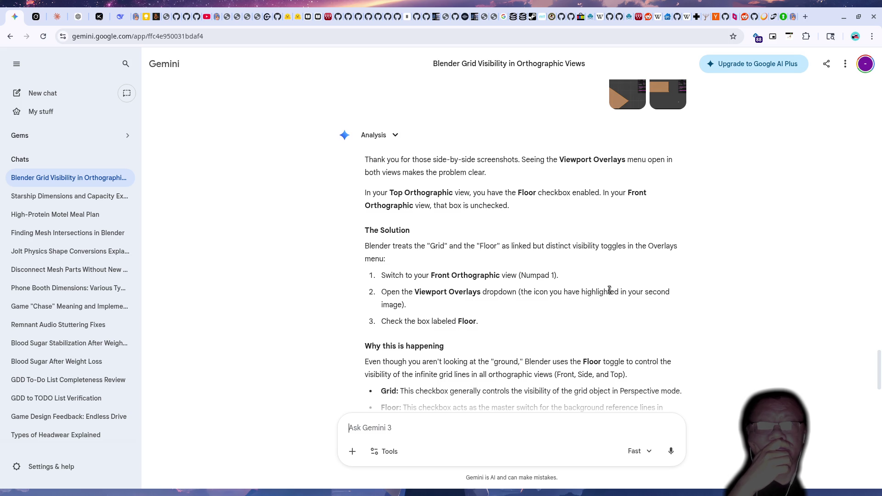
scroll(610, 291, "down", 1)
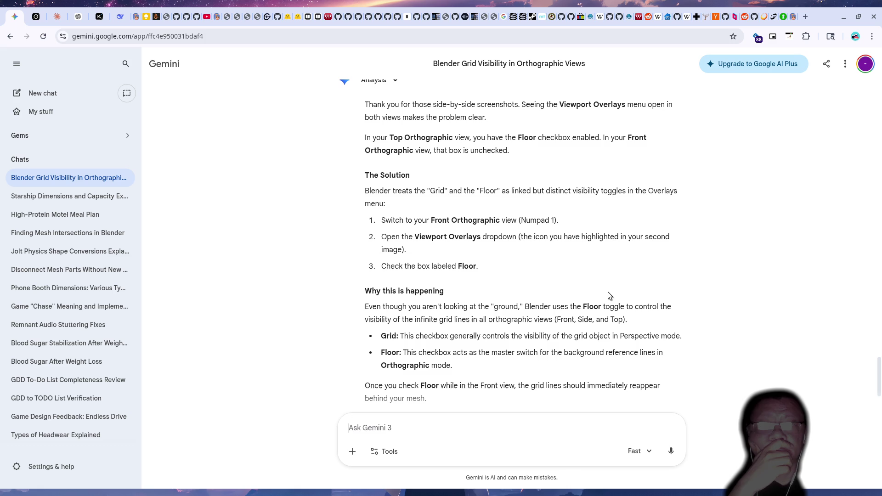
scroll(607, 292, "down", 1)
scroll(607, 292, "down", 1)
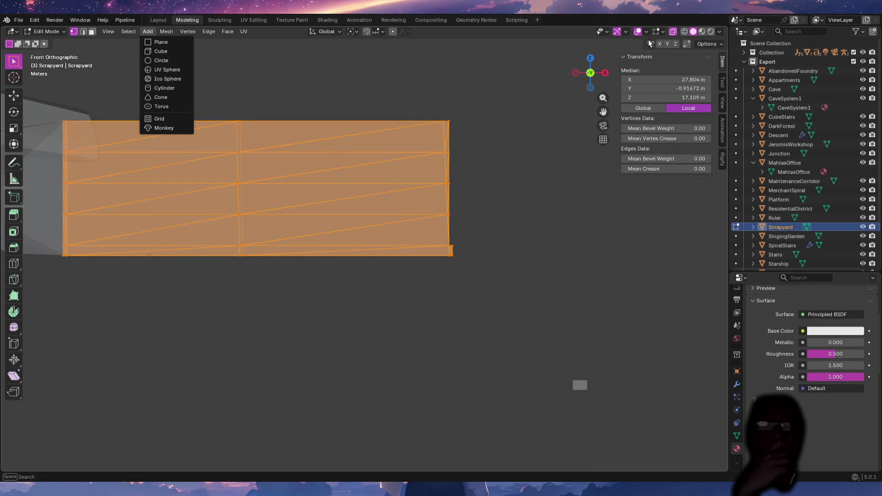
left_click(645, 32)
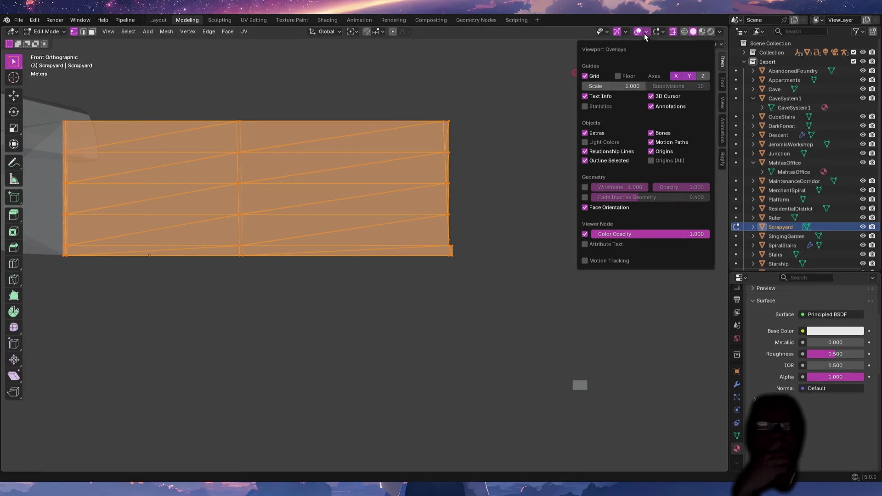
Enable the Floor overlay in Viewport Overlays and check it in top orthographic view.
left_click(619, 76)
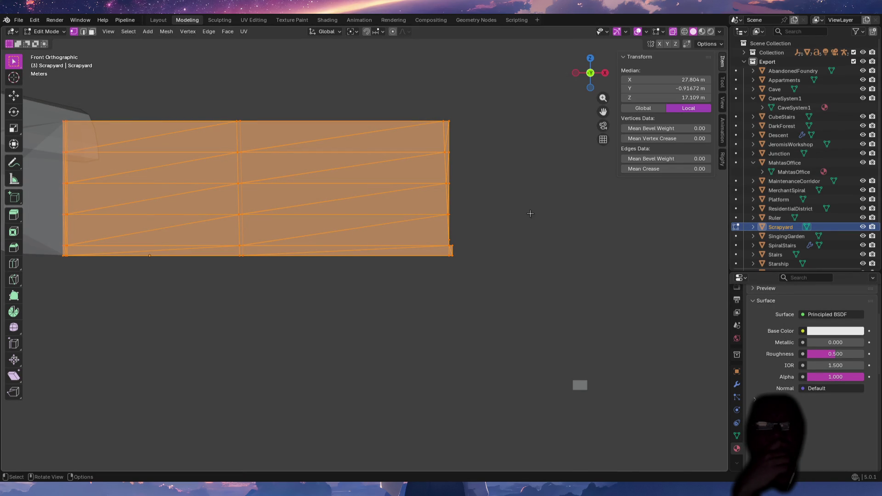
key("KP_7")
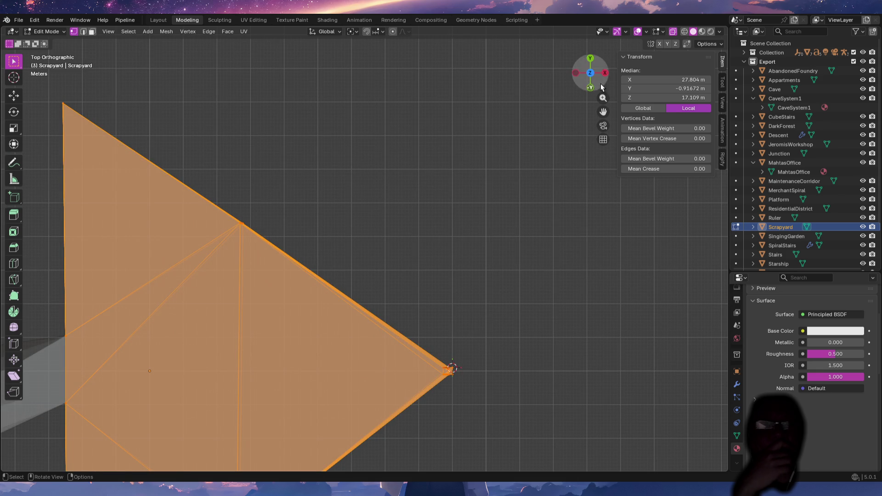
left_click(646, 32)
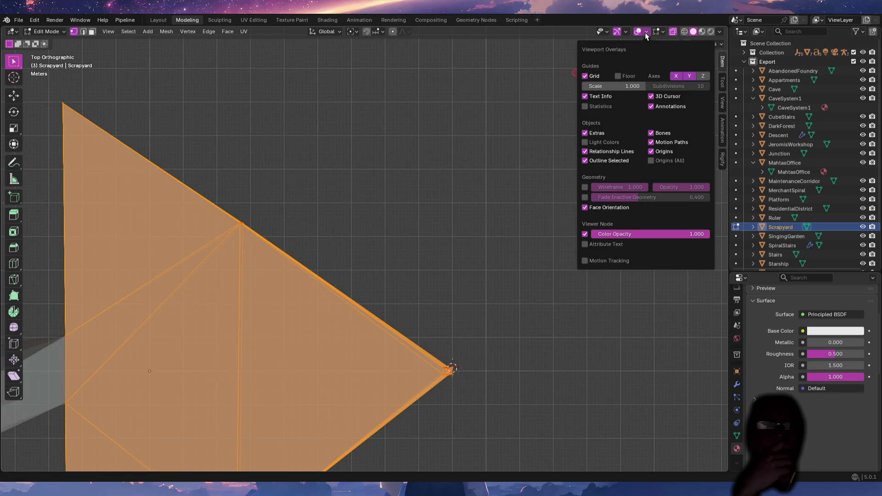
left_click(618, 77)
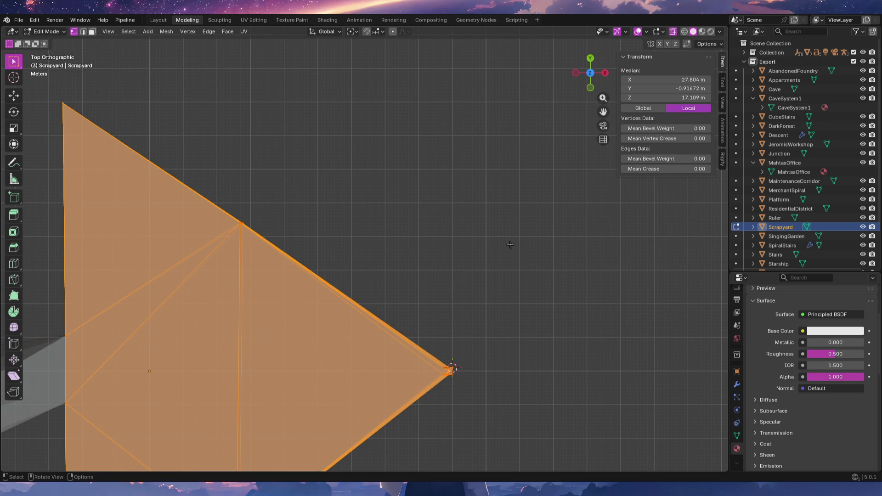
Orbit the Scrapyard mesh into perspective, then switch back to the Gemini chat.
mouse_move(534, 341)
middle_mouse_down()
mouse_move(523, 257)
mouse_move(526, 264)
mouse_move(484, 270)
mouse_move(495, 274)
mouse_move(465, 266)
middle_mouse_up()
key("alt+Tab")
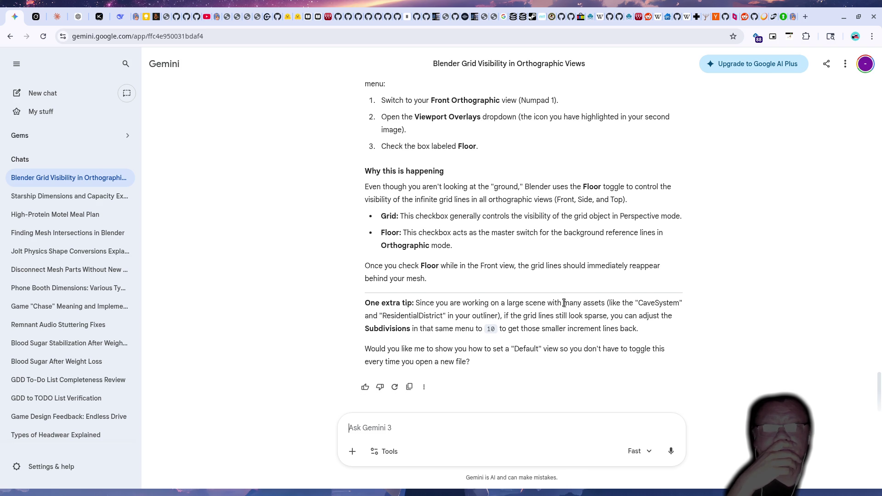
scroll(577, 371, "up", 2)
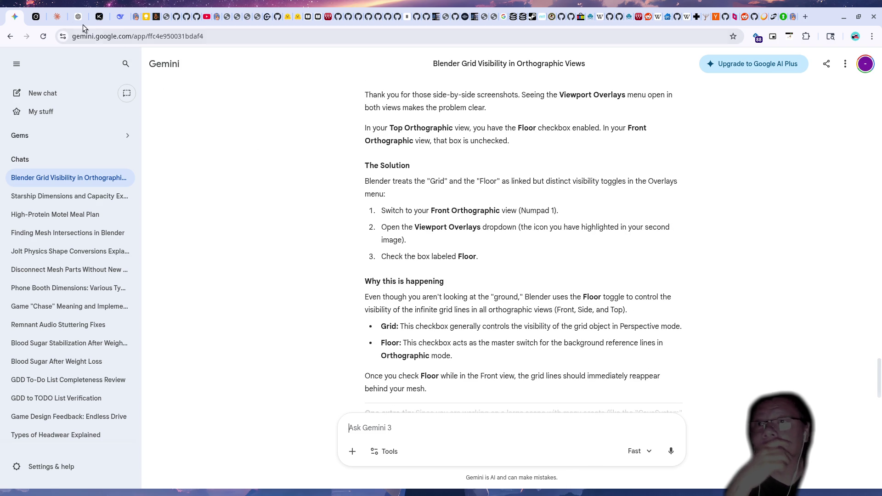
Start a new Claude chat and bring up its file attachment options.
left_click(55, 17)
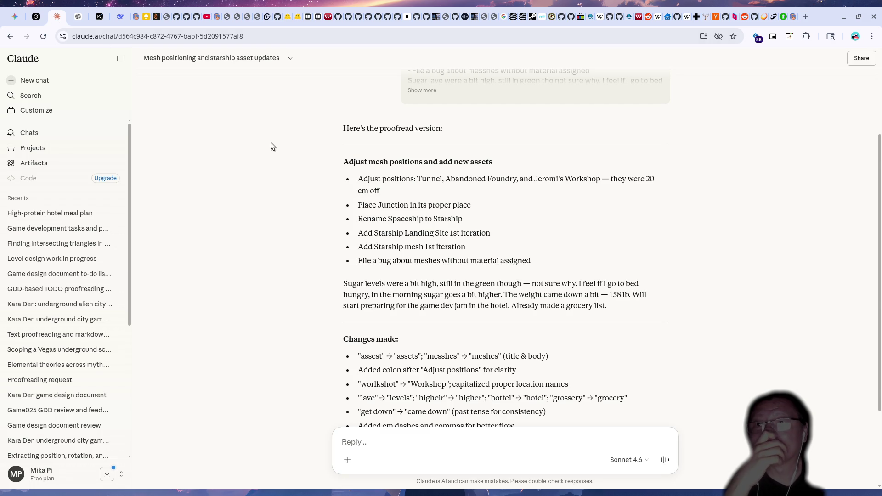
key("ctrl+shift+o")
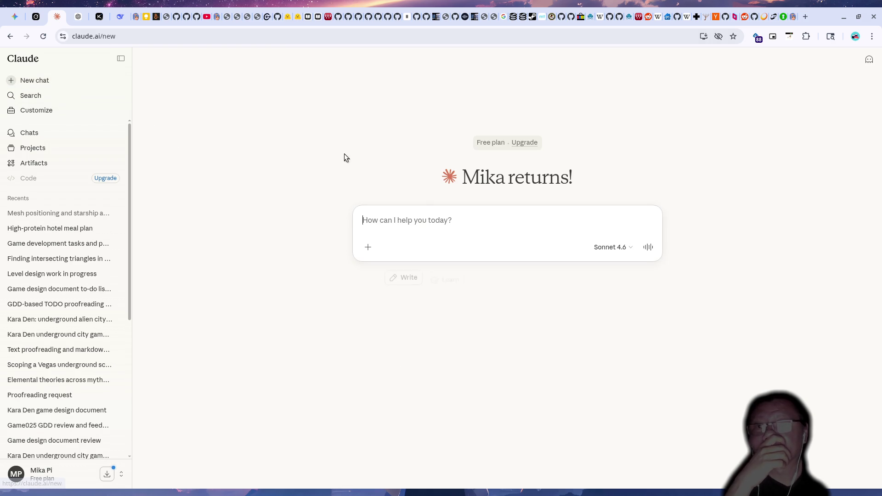
left_click(365, 248)
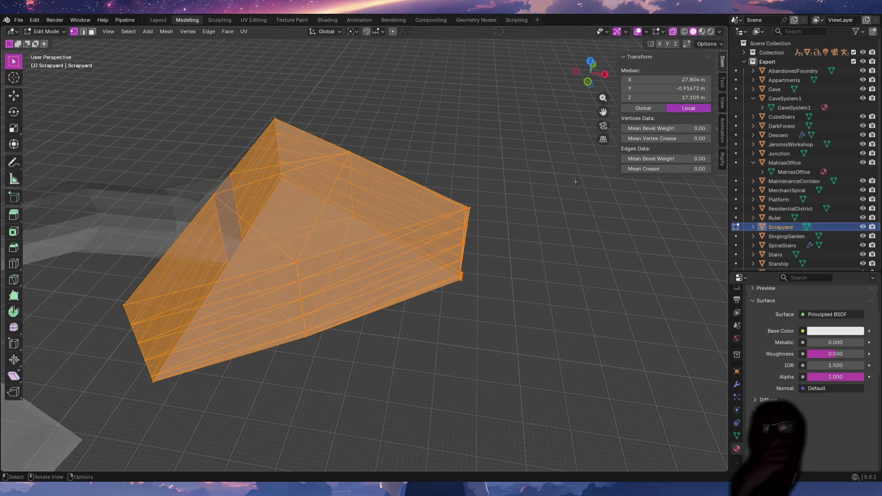
Set Blender to the Top Orthographic view of Scrapyard with the Viewport Overlays panel shown.
left_click(625, 32)
left_click(630, 33)
left_click(646, 33)
key("KP_1")
key("KP_7")
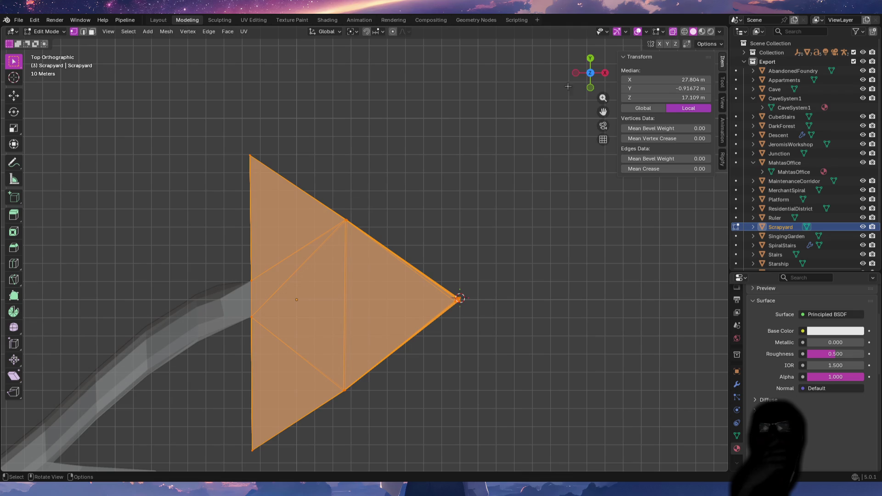
left_click(649, 31)
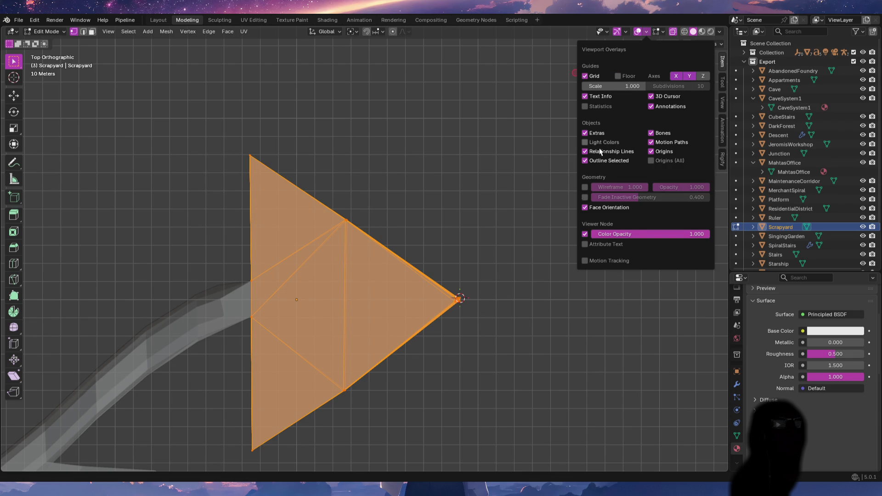
mouse_move(463, 272)
middle_mouse_down("ctrl")
mouse_move(459, 251)
mouse_move(494, 329)
middle_mouse_up("ctrl")
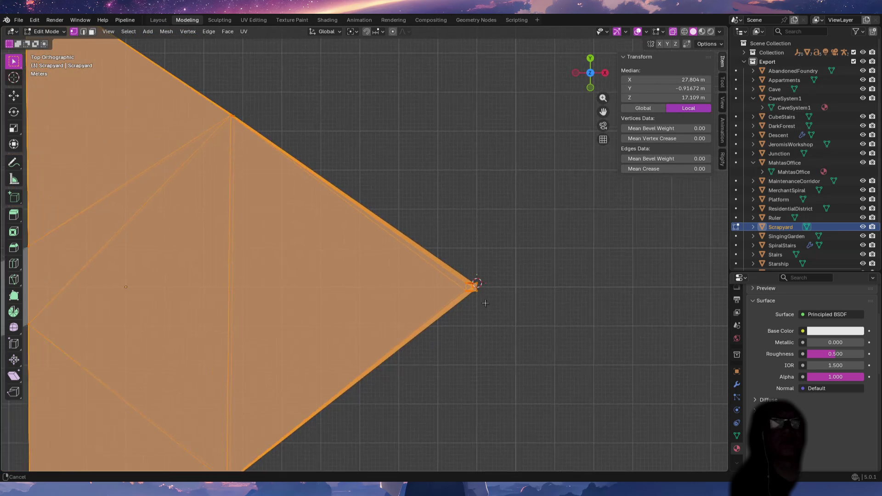
Screenshot the Blender window with Spectacle to the clipboard and return to Claude.
left_click(646, 32)
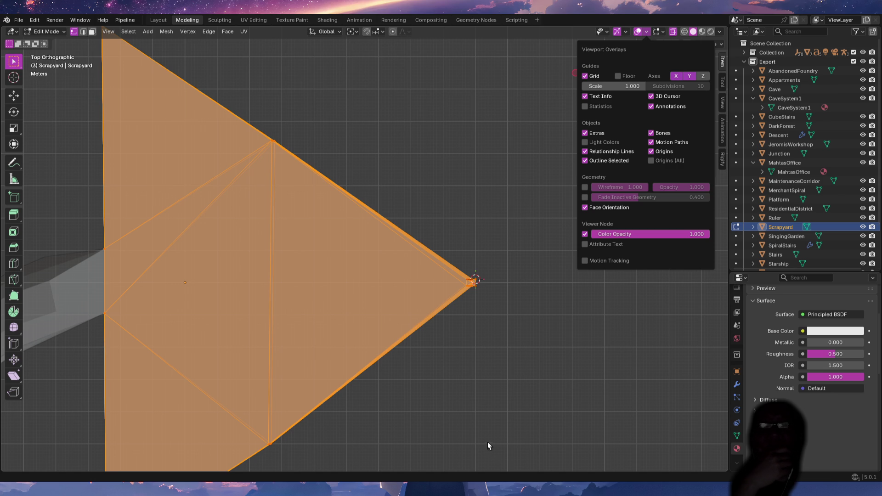
key("super+Print")
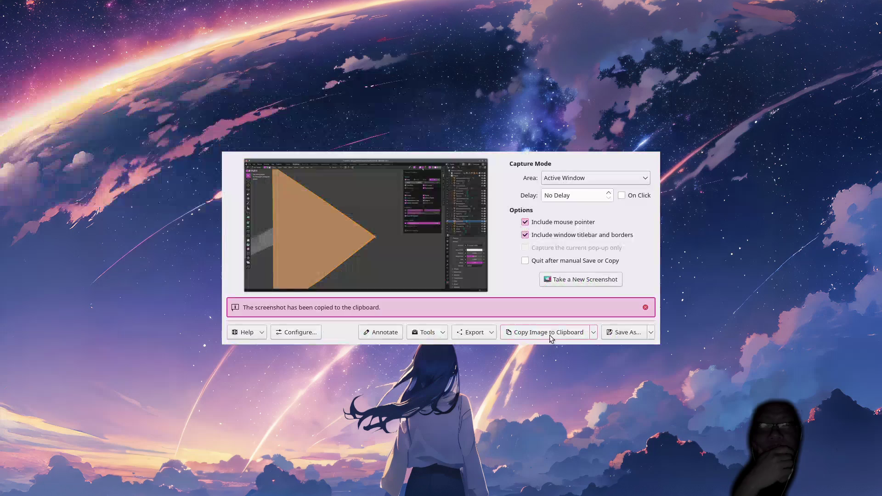
key("alt+Tab")
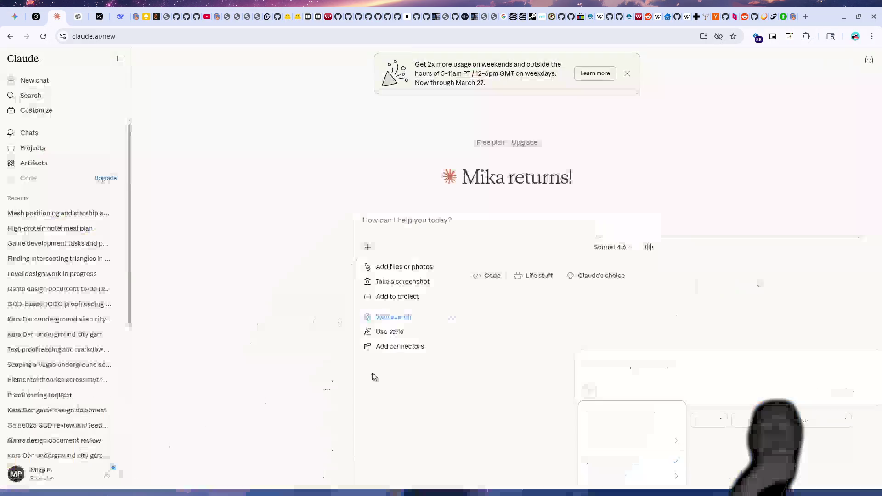
Paste the top-view screenshot into the Claude prompt and go back to Blender.
left_click(412, 220)
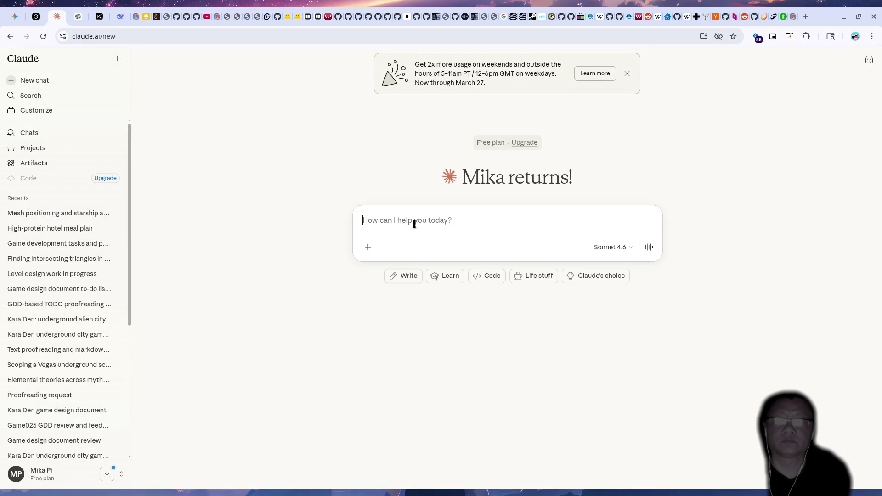
key("ctrl+v")
key("alt+Tab")
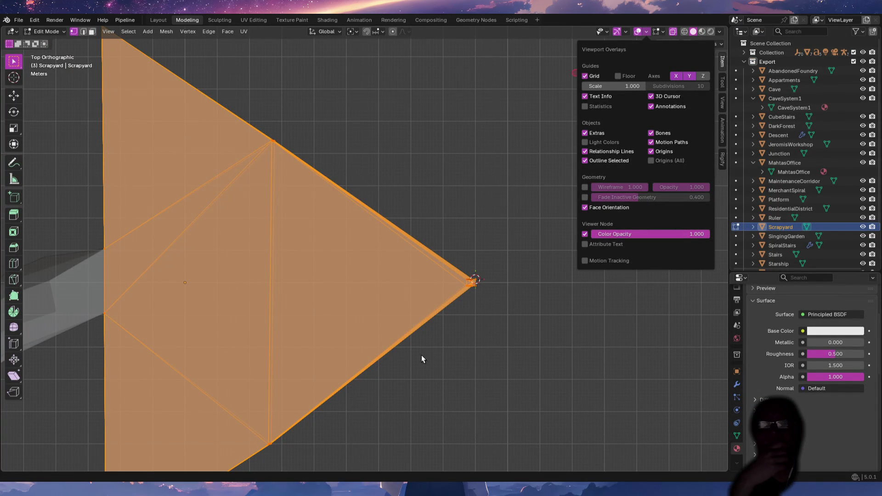
Capture the Front Orthographic view with Viewport Overlays shown and bring it to Claude.
key("KP_1")
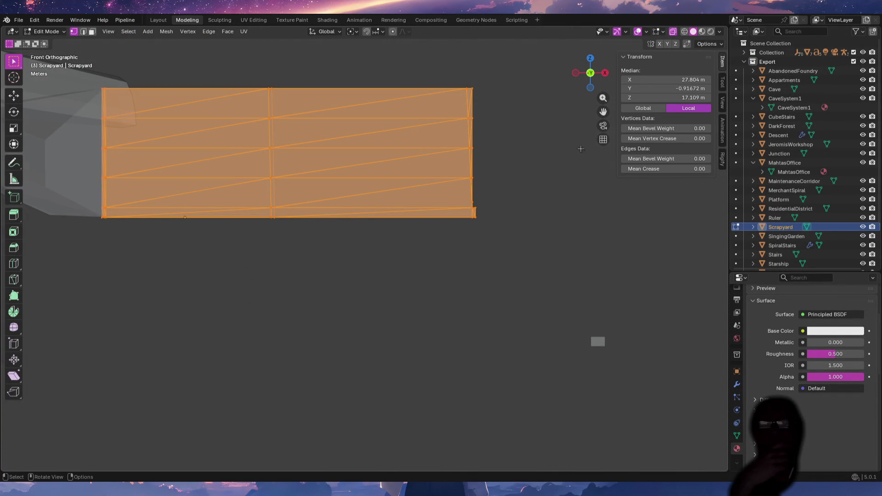
middle_click_drag(477, 201, 487, 297, "shift")
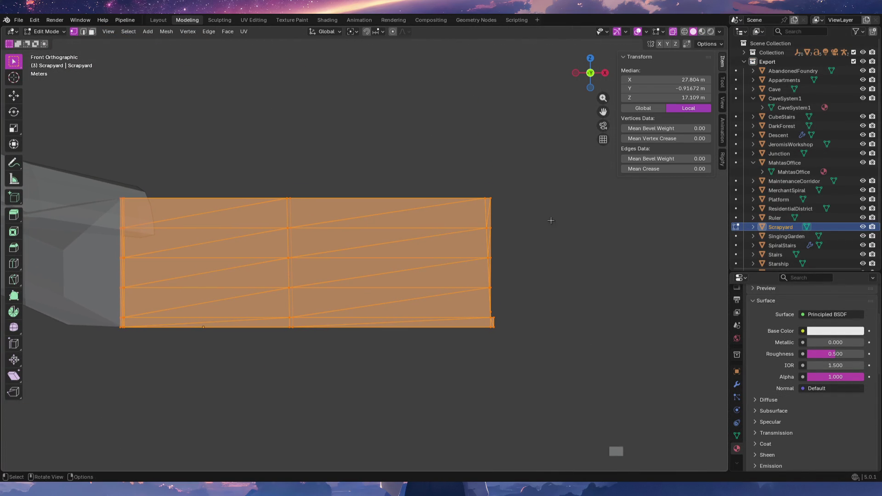
left_click(647, 32)
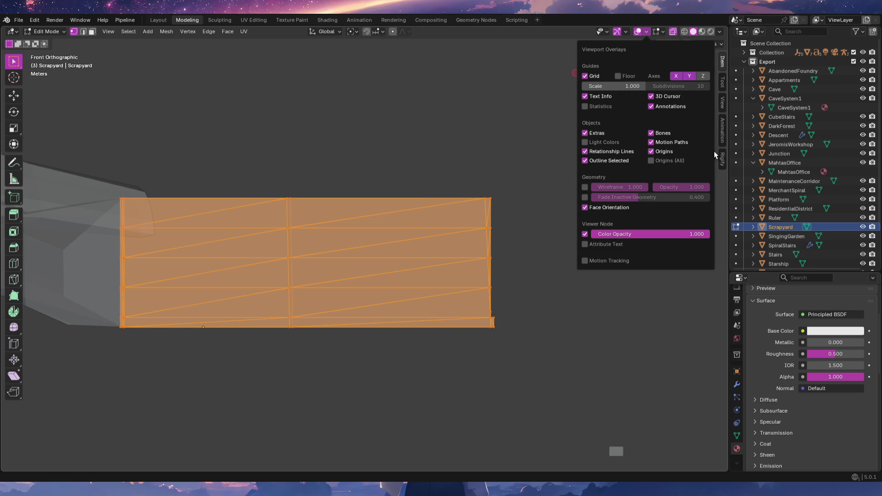
key("Print")
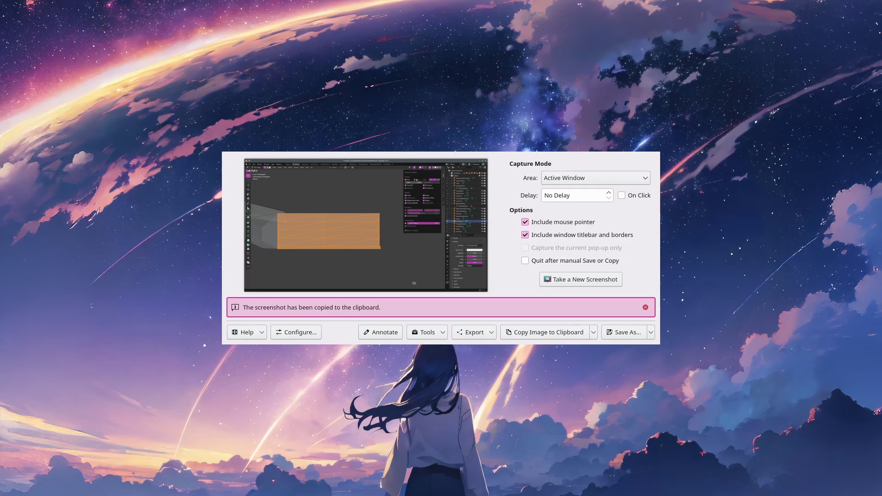
key("alt+Tab")
key("ctrl+v")
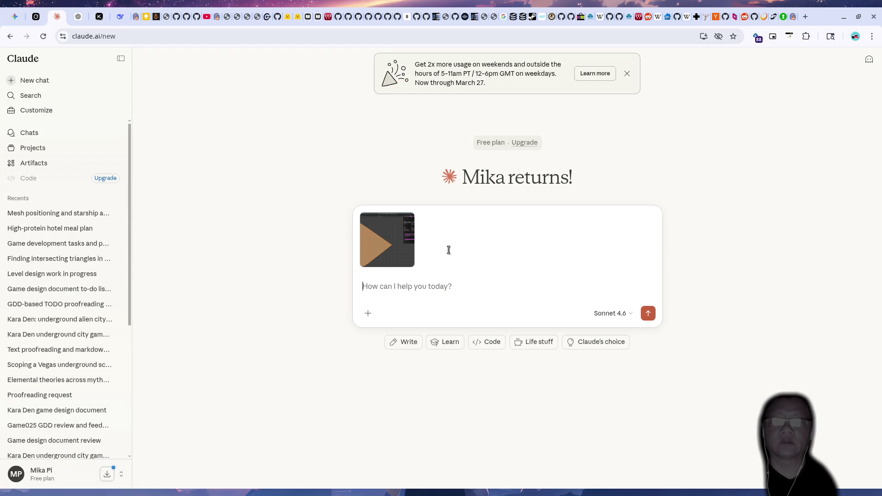
Paste the front-view screenshot and send 'Grid is missing in the front view' to Claude.
key("ctrl+v")
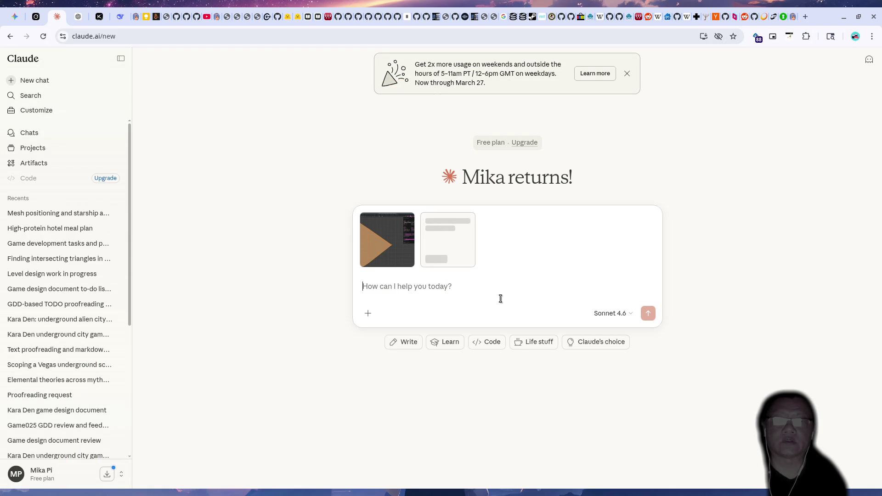
type("Grid is misi")
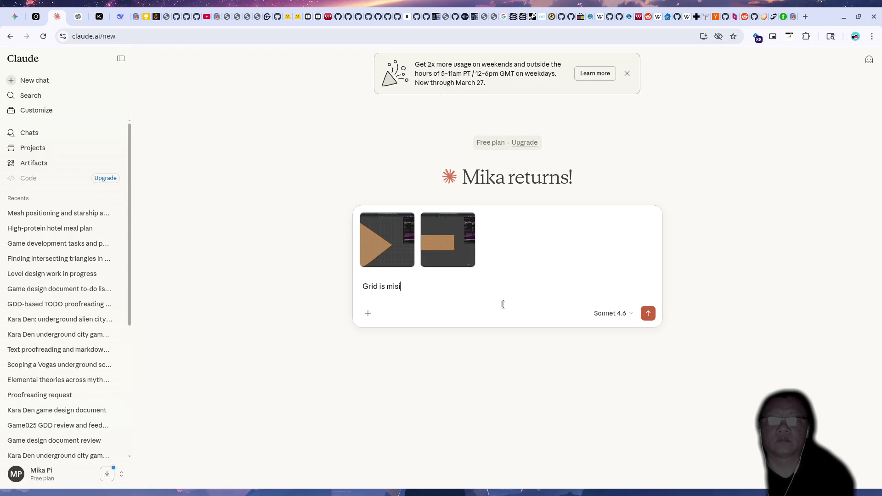
key("BackSpace")
type("ing in the side view")
key("ctrl+a")
key("BackSpace")
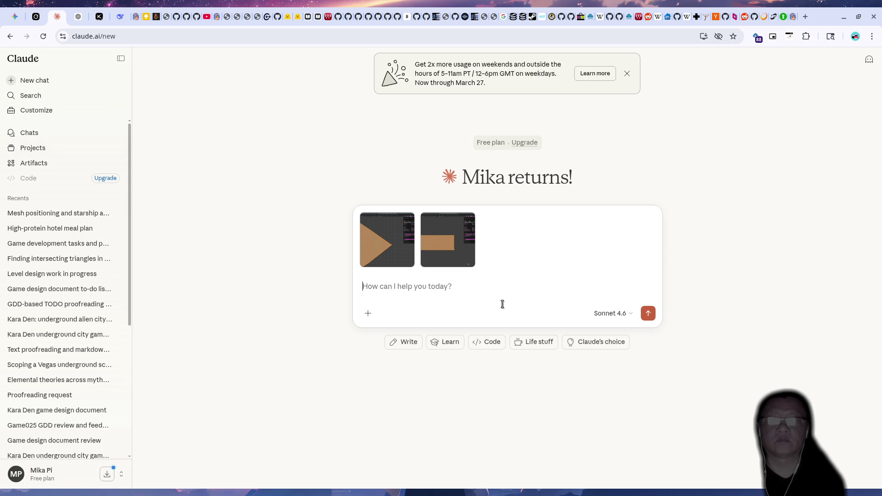
type("Grid is missing in the side view")
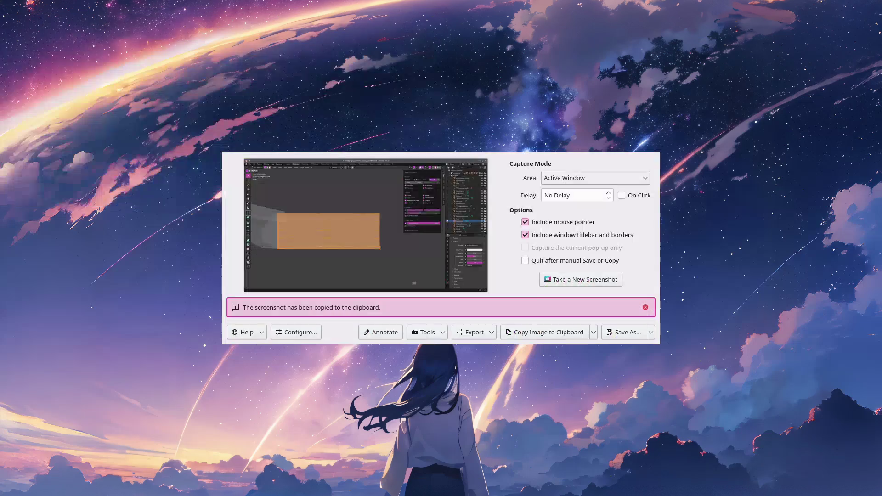
key("Left")
key("Left")
key("Left")
key("BackSpace")
key("BackSpace")
key("BackSpace")
key("BackSpace")
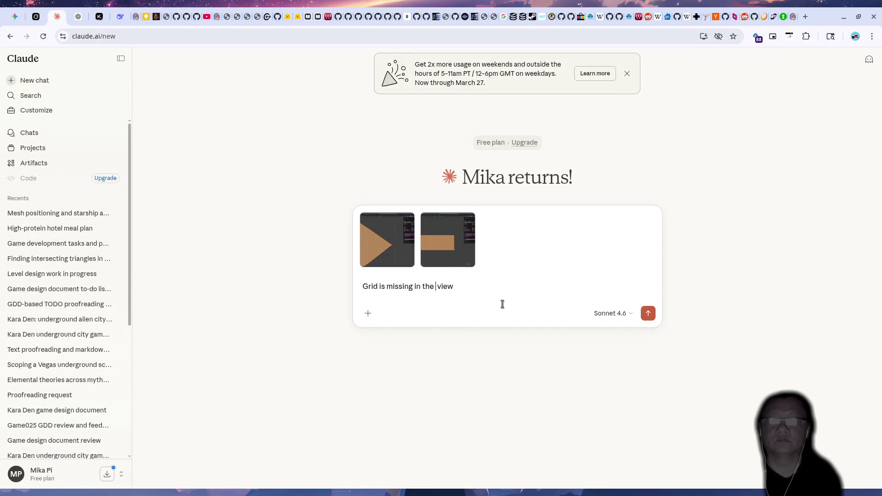
type("front")
key("Return")
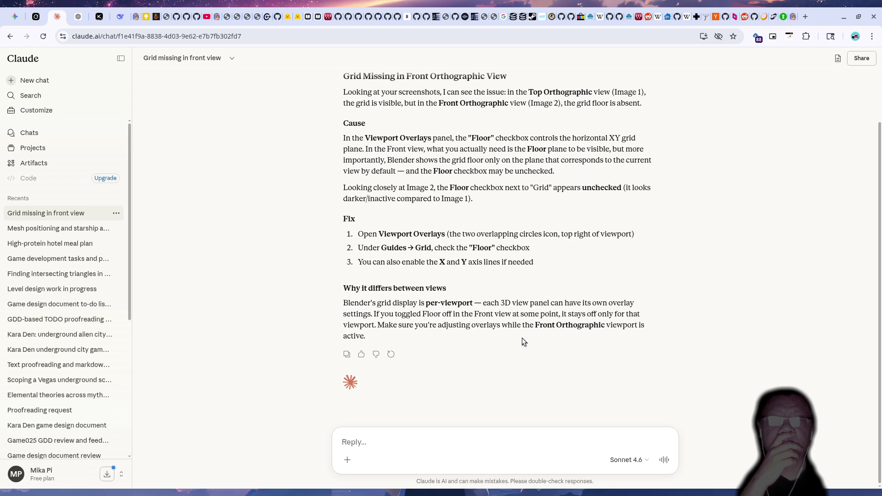
After Claude's reply about the Floor overlay, switch back to Blender.
key("alt+Tab")
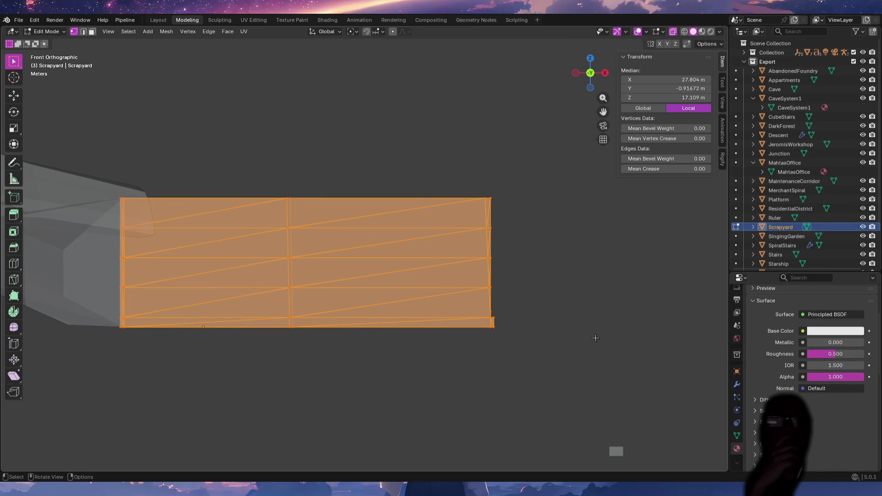
Return to Top Orthographic view and show the Viewport Overlays settings.
key("KP_7")
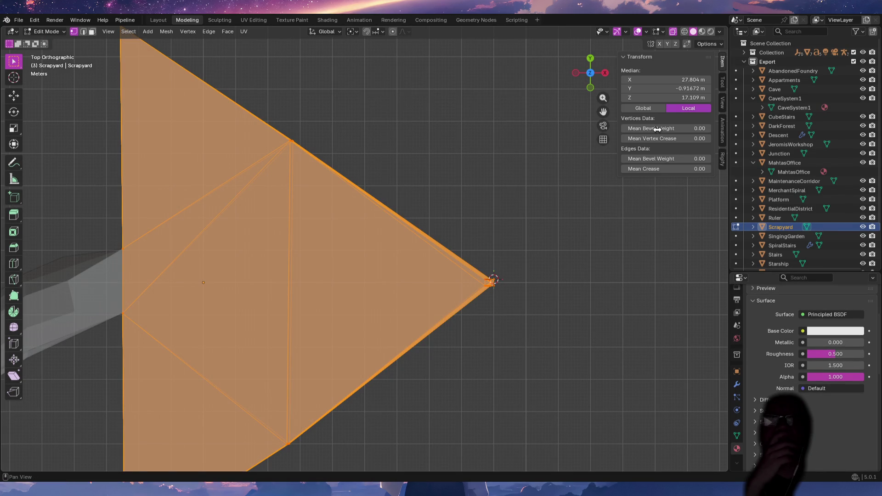
left_click(644, 32)
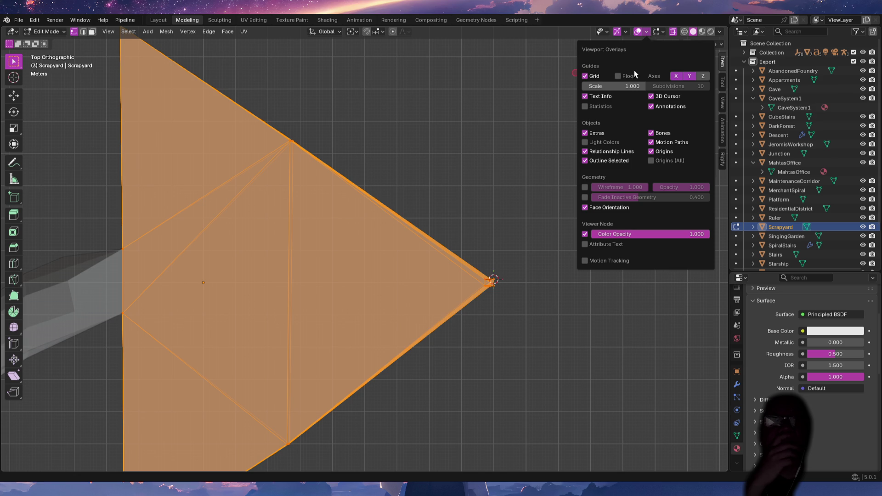
Check the Overlays popover in Front view, then quit Blender with world.blend unsaved.
left_click(586, 183)
key("KP_1")
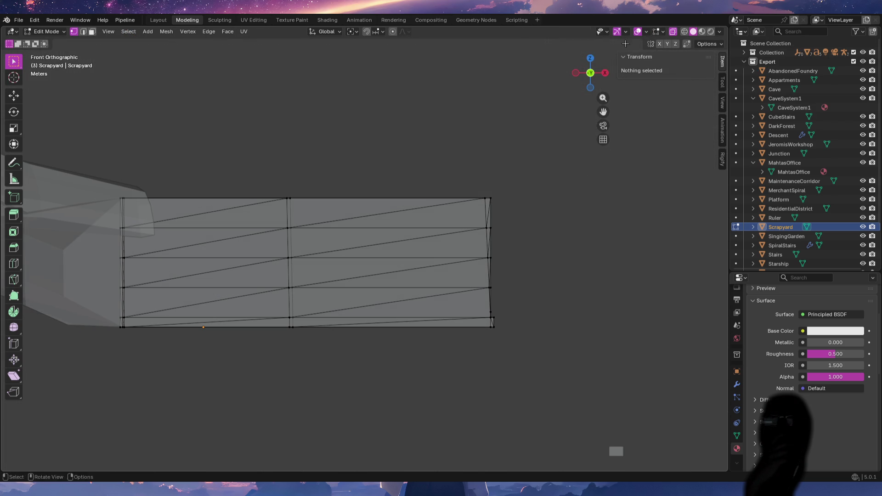
left_click(625, 31)
mouse_move(647, 32)
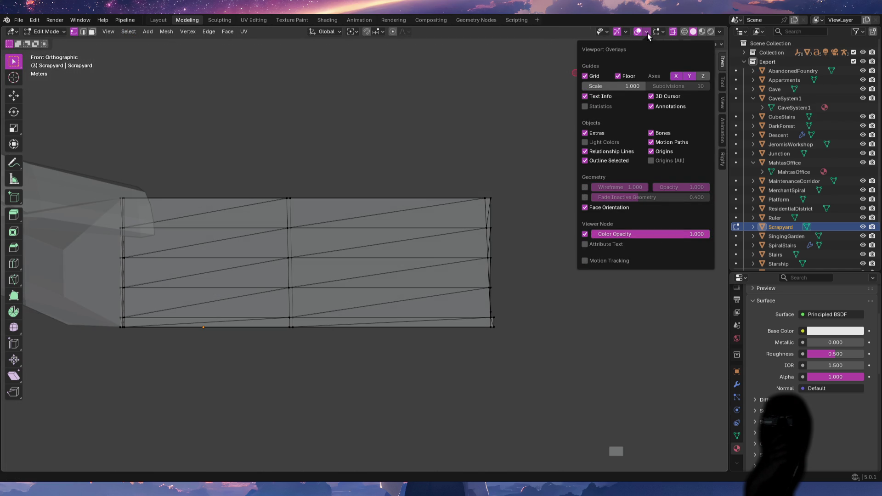
left_click(647, 33)
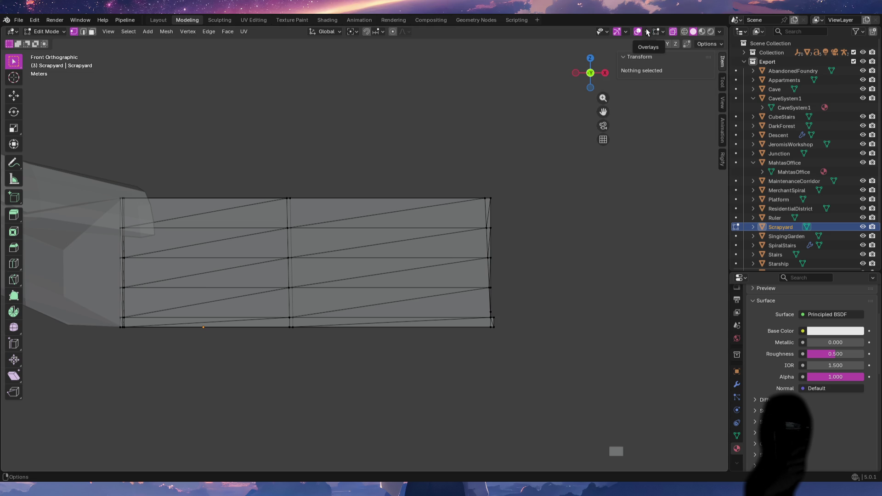
key("ctrl+q")
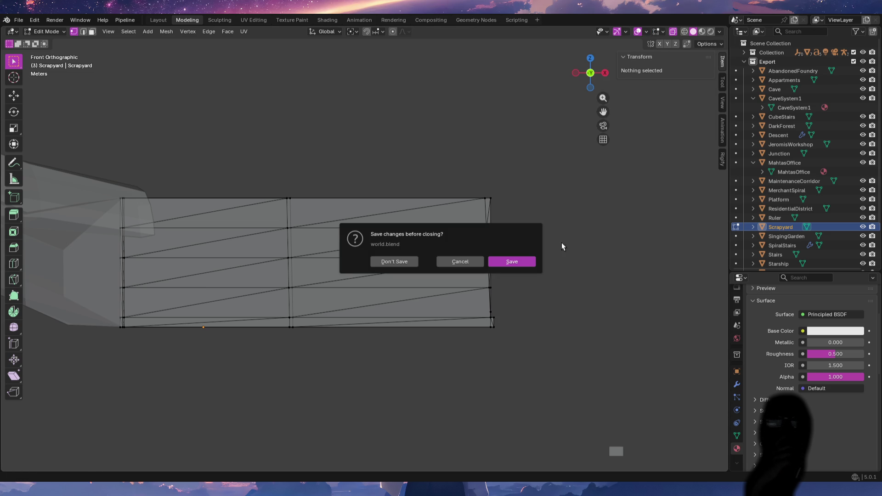
Save world.blend, then rerun the xdg-open world.blend command from Konsole history.
left_click(512, 262)
key("alt+Tab")
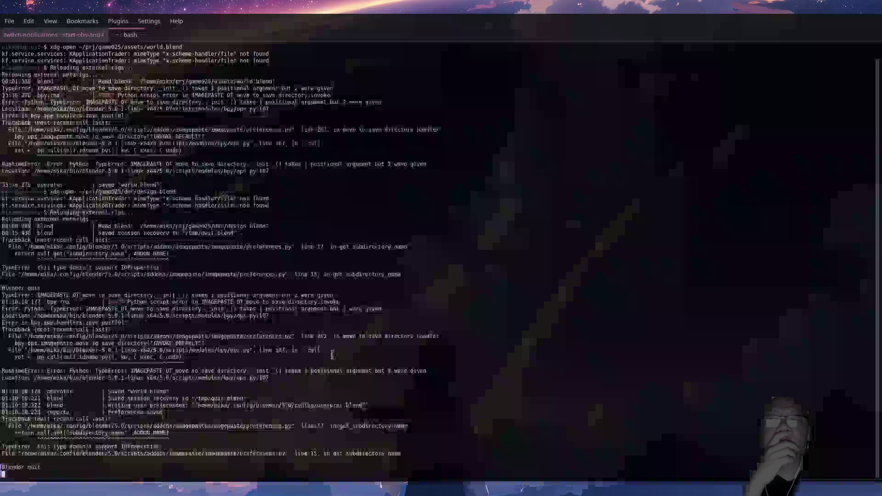
key("Up")
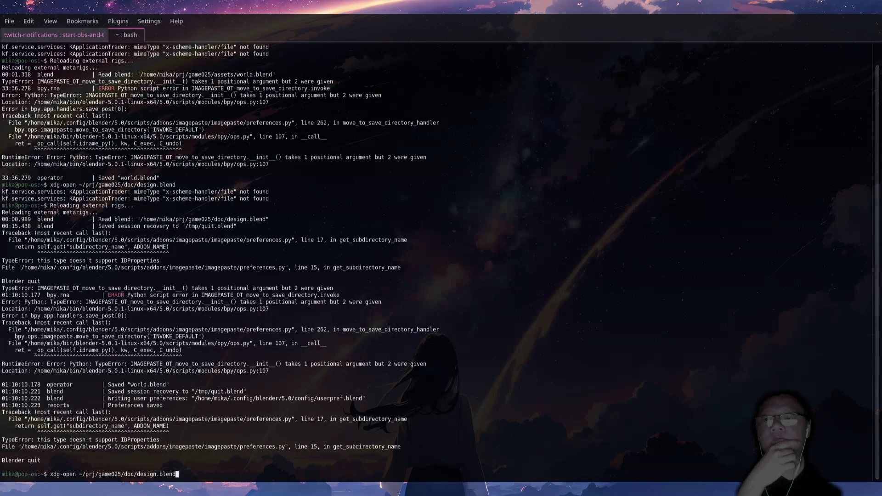
key("Up")
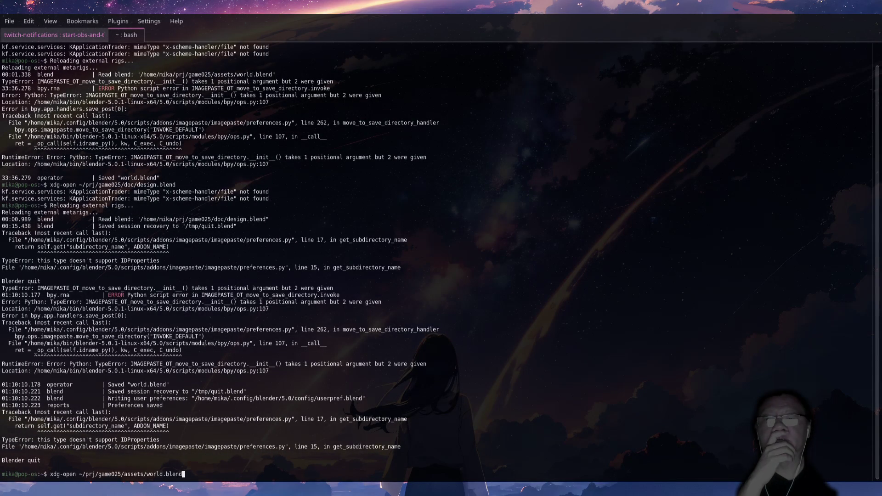
key("Return")
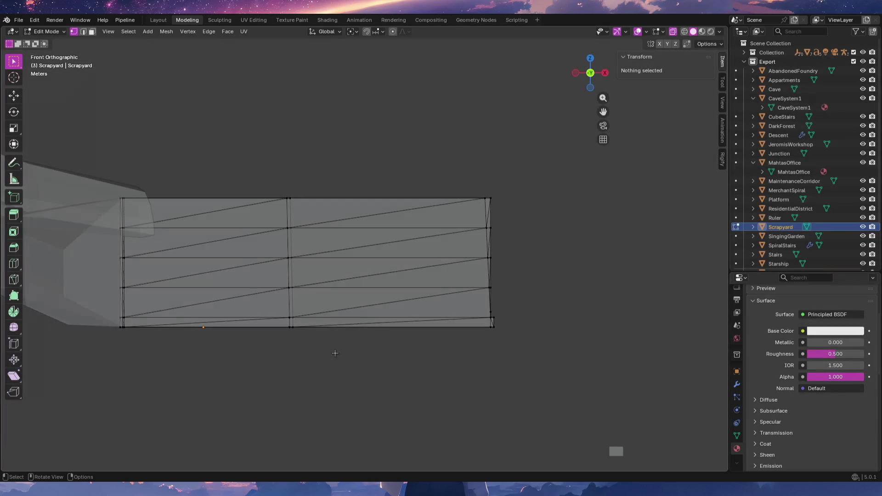
key("KP_1")
key("KP_7")
key("KP_1")
key("KP_7")
key("KP_1")
left_click(35, 20)
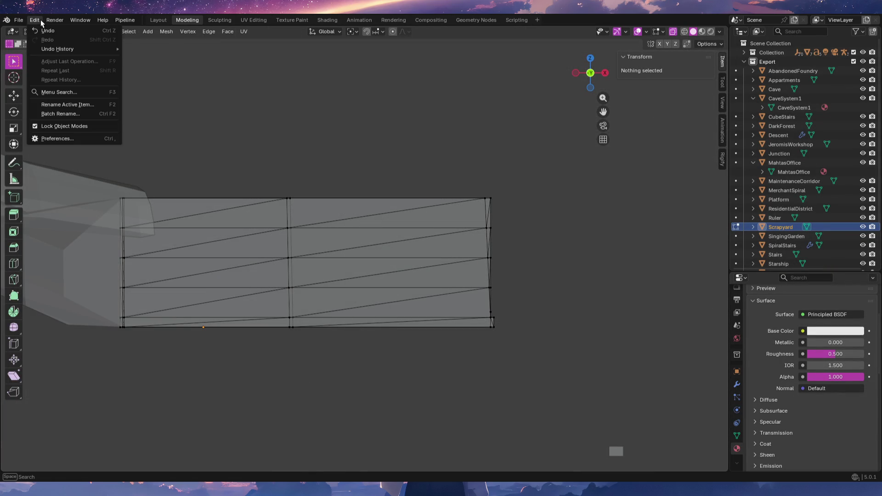
left_click(57, 139)
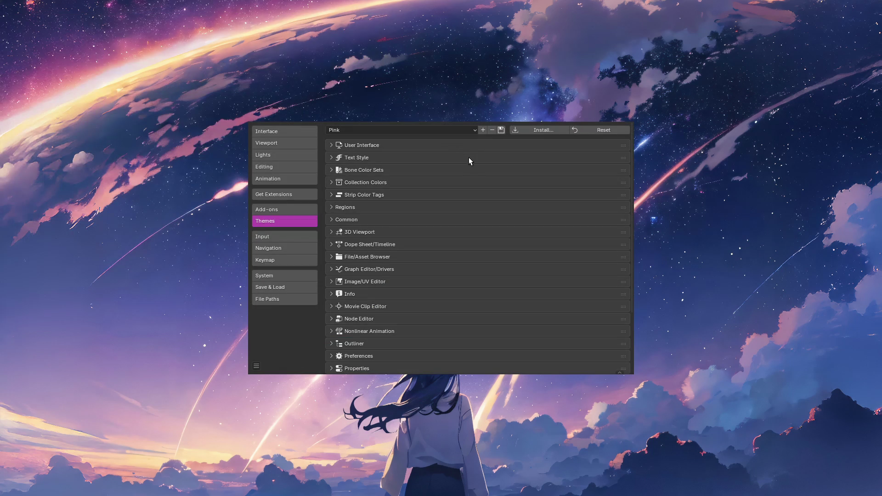
left_click(475, 131)
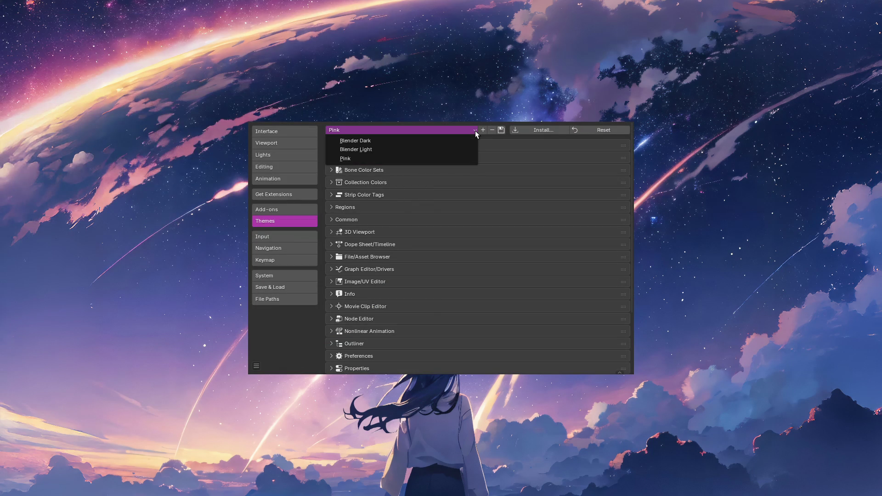
left_click(441, 158)
left_click(470, 130)
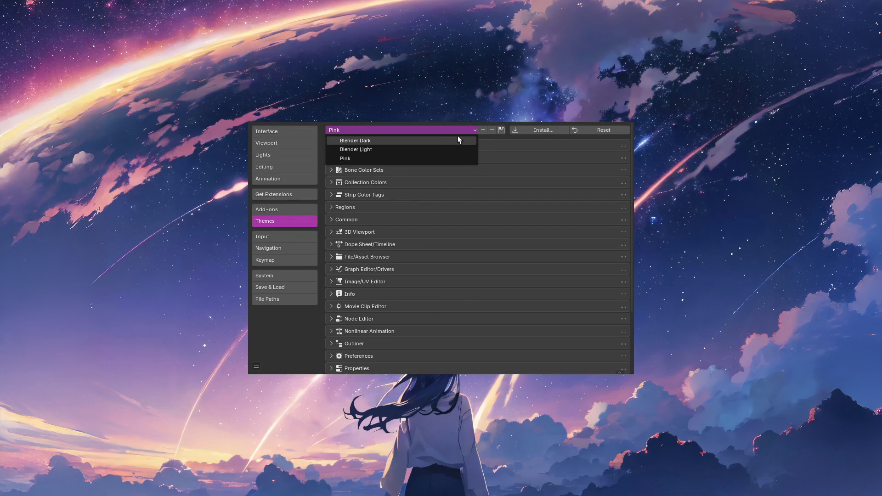
left_click(447, 141)
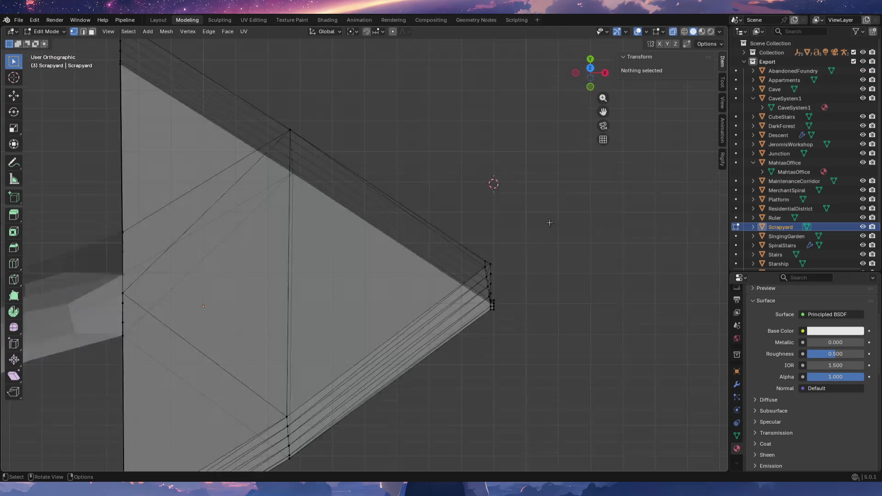
left_click(34, 20)
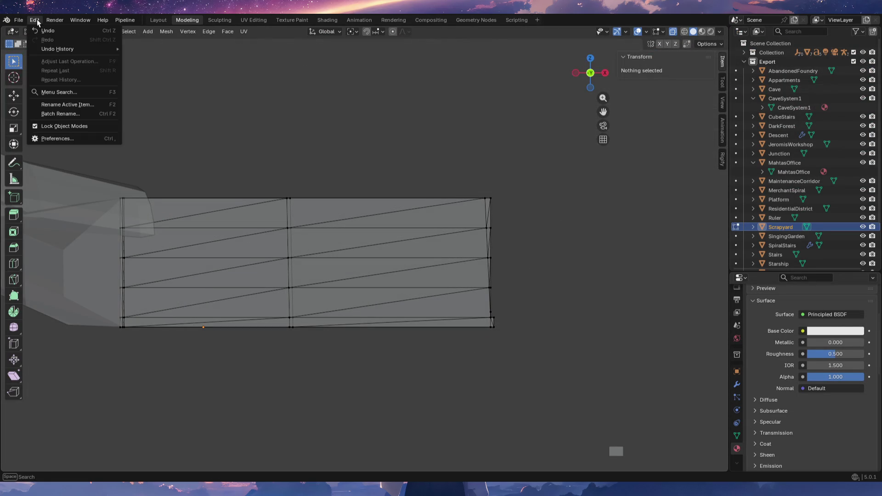
left_click(48, 142)
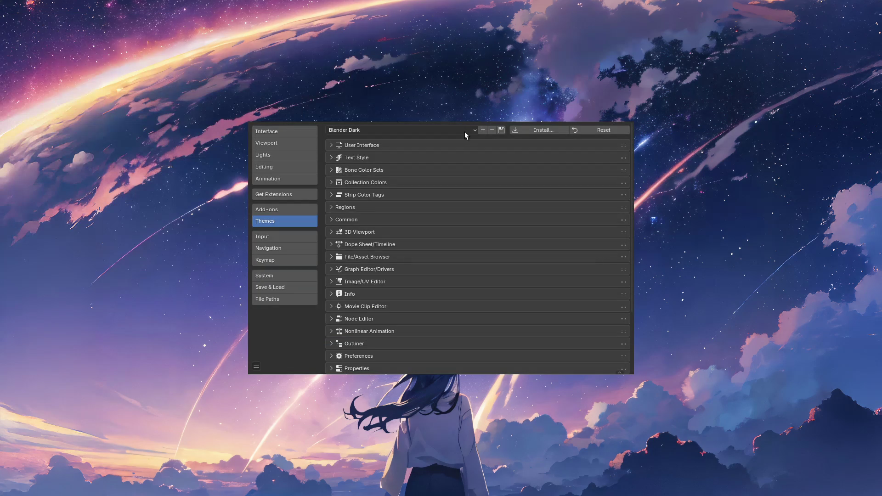
left_click(464, 132)
left_click(414, 158)
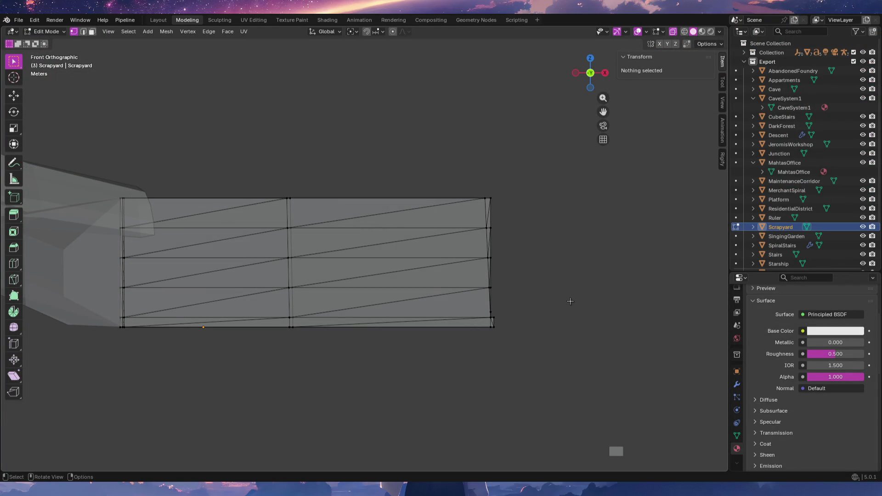
Return Scrapyard to Object Mode and review the Gizmos and Overlays settings in top and front views.
key("Tab")
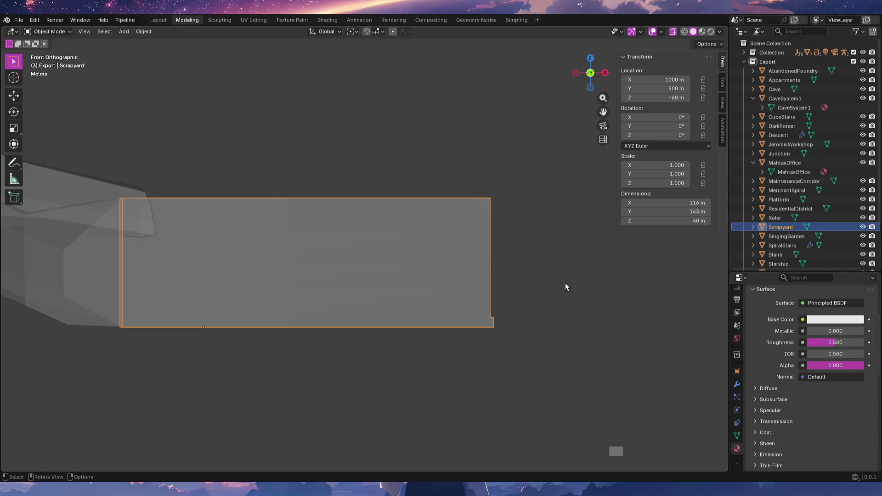
left_click(566, 284)
mouse_move(567, 293)
middle_mouse_down()
mouse_move(551, 321)
mouse_move(493, 315)
mouse_move(583, 346)
middle_mouse_up()
key("KP_7")
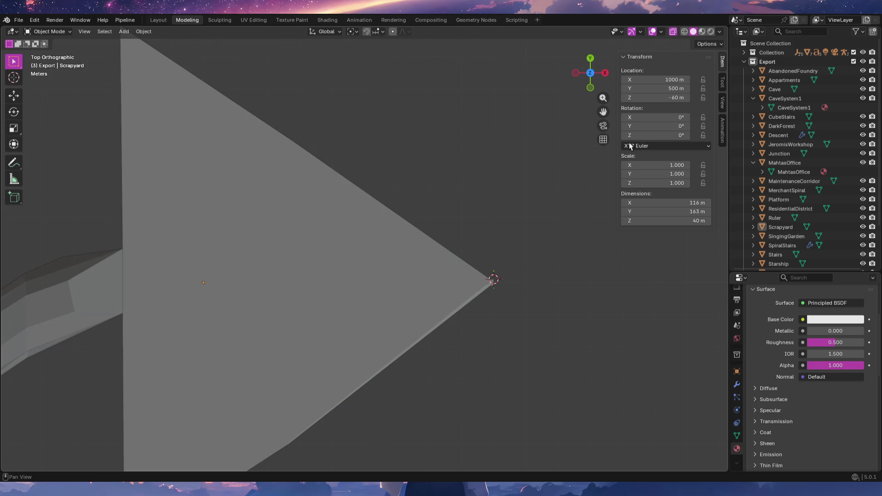
left_click(642, 31)
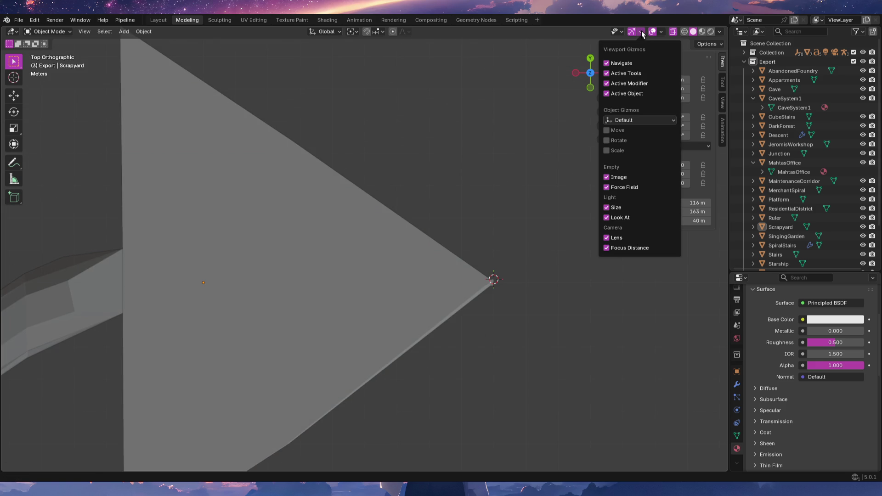
left_click(662, 32)
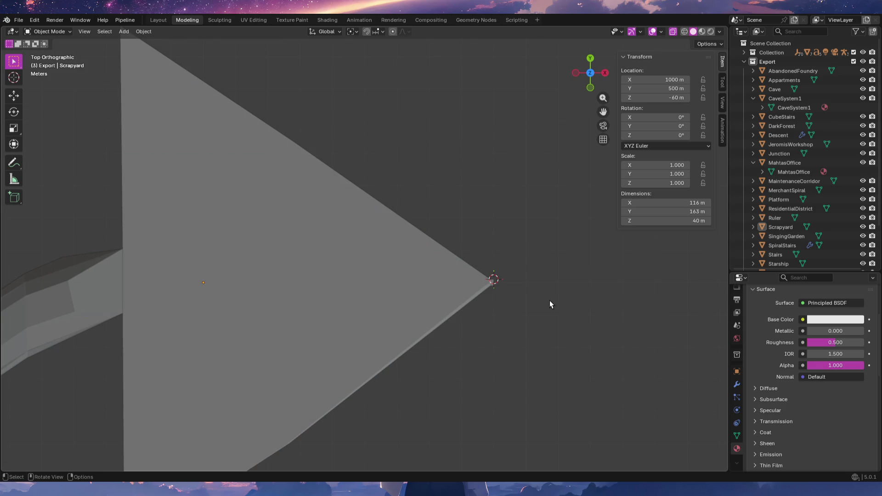
middle_click_drag(554, 290, 550, 269)
key("KP_1")
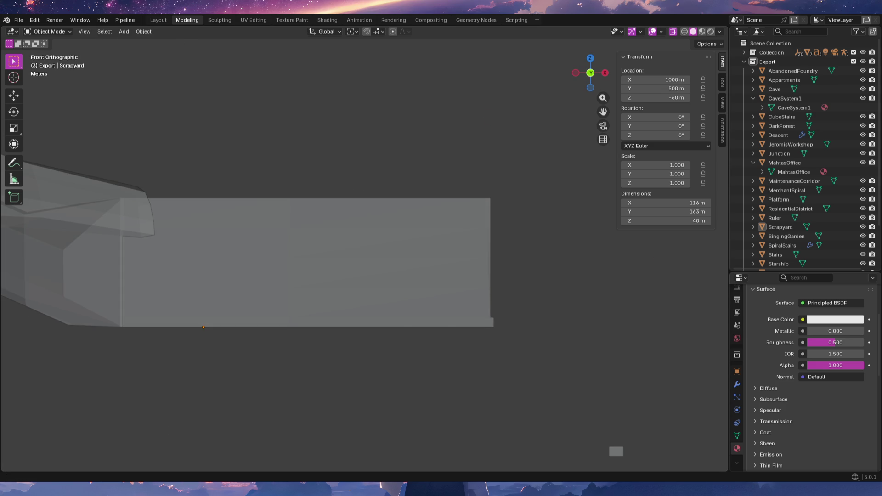
Switch to Chrome and start a blank new tab.
key("alt+Tab")
key("ctrl+t")
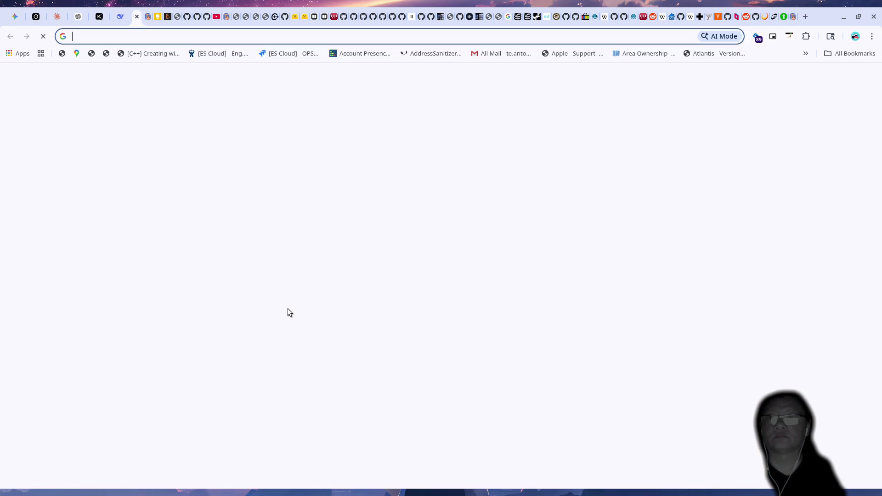
type("blender gr")
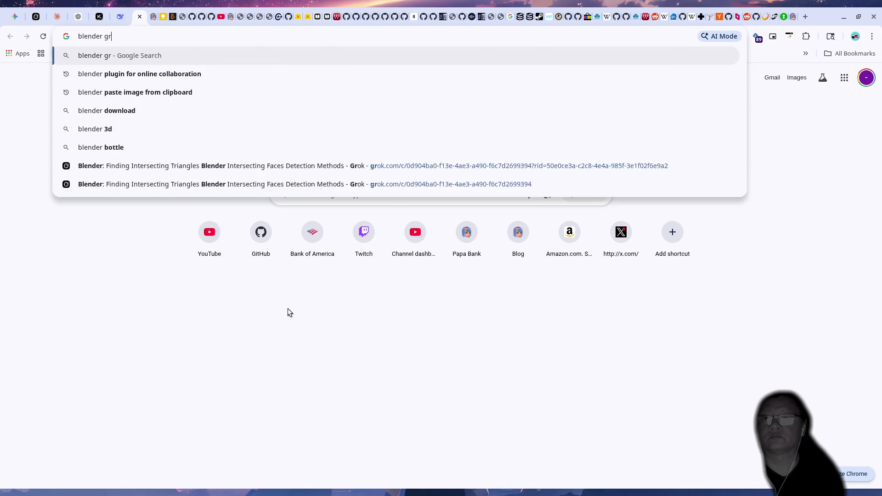
type("id is m")
Search 'blender grid is gone' and load the Reddit grid-disappeared thread.
key("BackSpace")
type("gone")
key("Return")
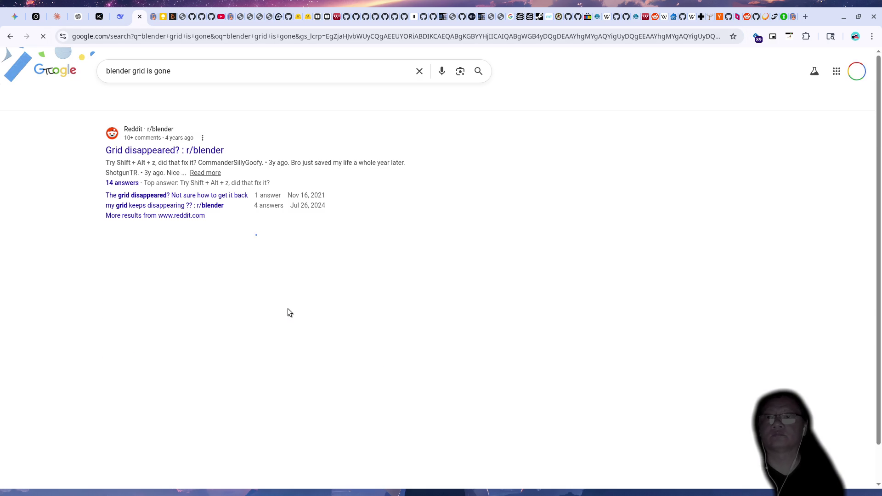
left_click(179, 150)
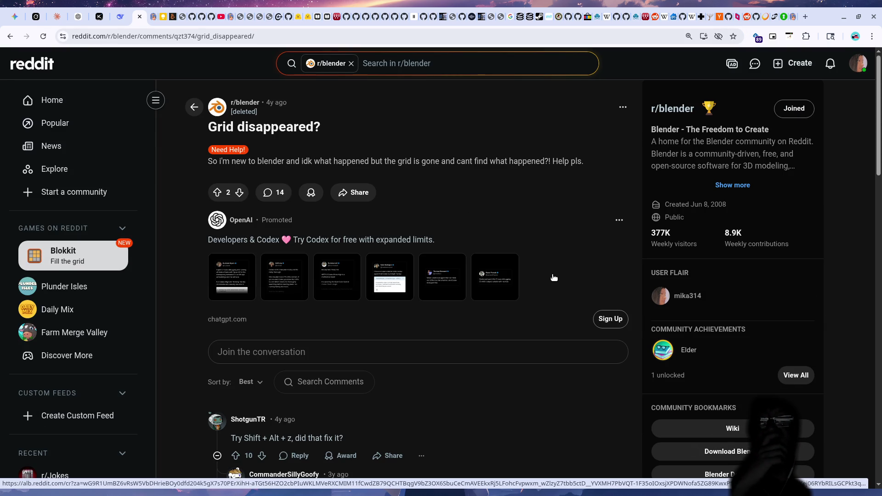
scroll(556, 277, "down", 1)
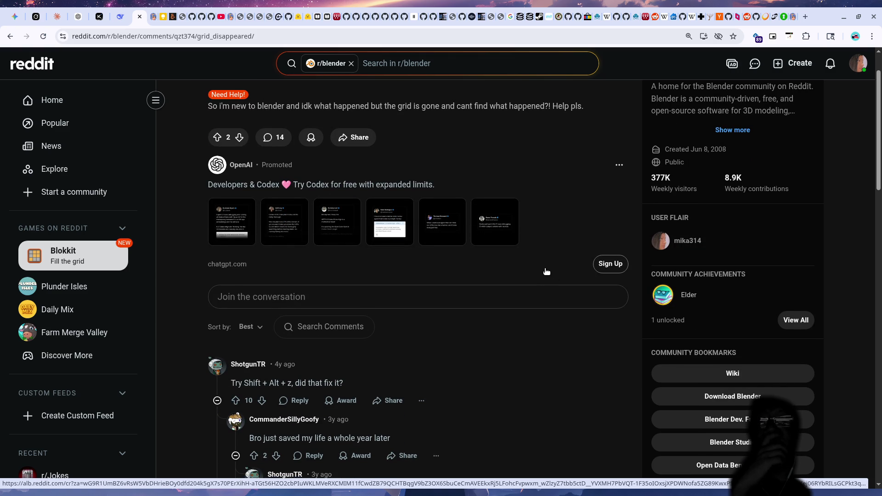
scroll(542, 276, "down", 2)
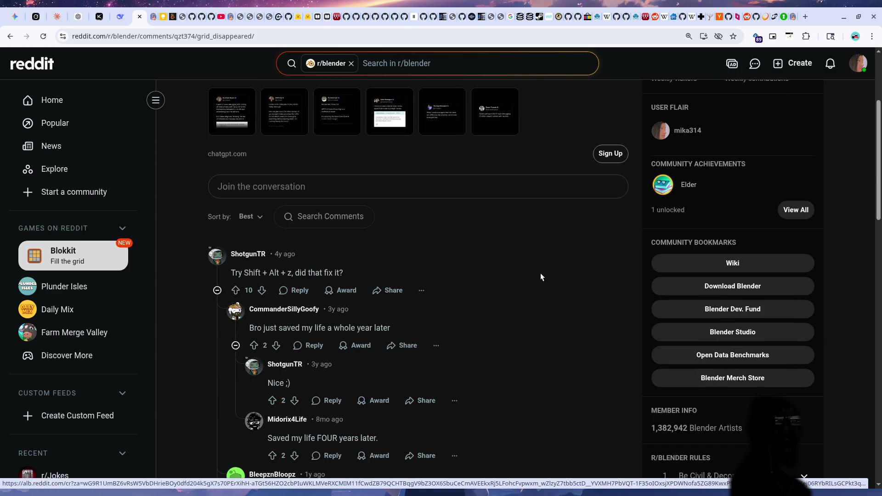
Try the Shift+Alt+Z overlay toggle in Blender, then go back to the Google results.
key("alt+Tab")
key("shift+alt+z")
key("shift+alt+z")
key("shift+alt+z")
key("shift+alt+z")
key("shift+alt+z")
key("shift+alt+z")
key("shift+alt+z")
key("shift+alt+z")
key("shift+alt+z")
key("shift+alt+z")
key("alt+Tab")
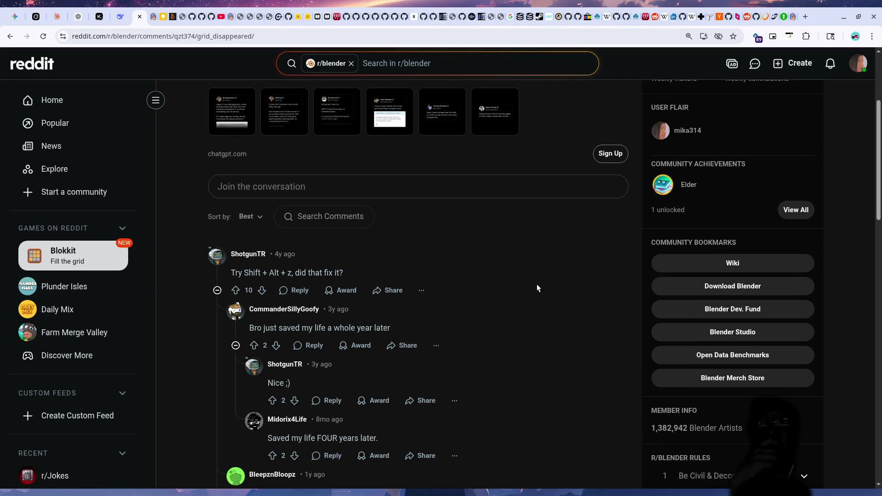
scroll(537, 287, "down", 1)
scroll(537, 287, "down", 1)
scroll(537, 287, "down", 2)
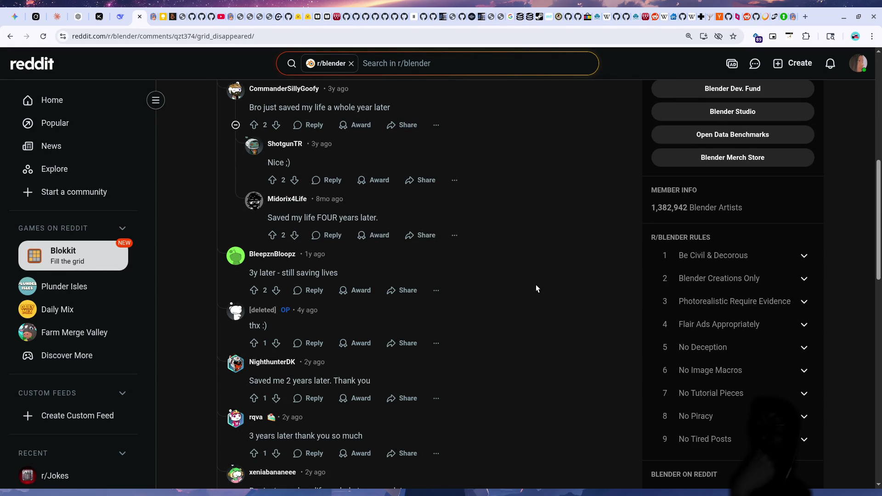
scroll(536, 289, "down", 2)
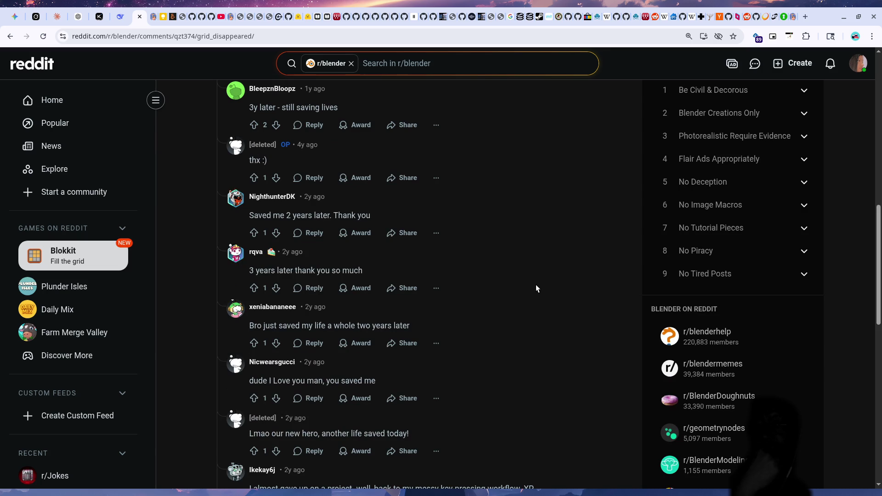
key("alt+Left")
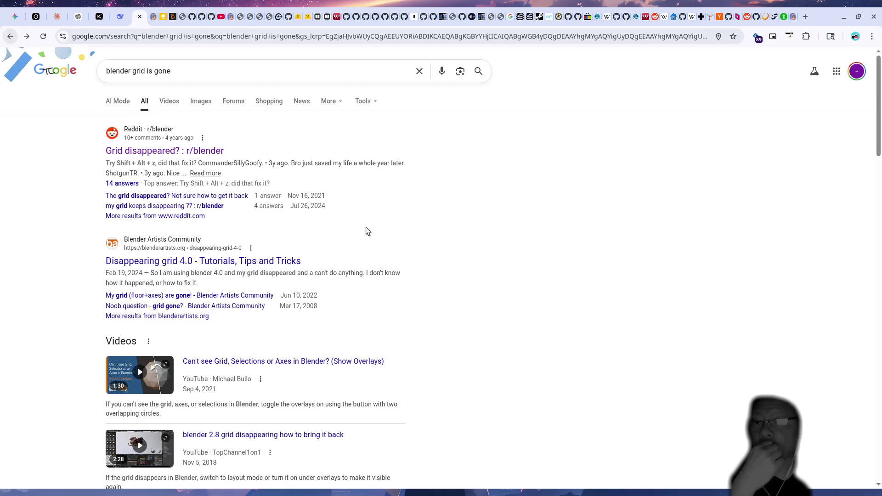
left_click(270, 262)
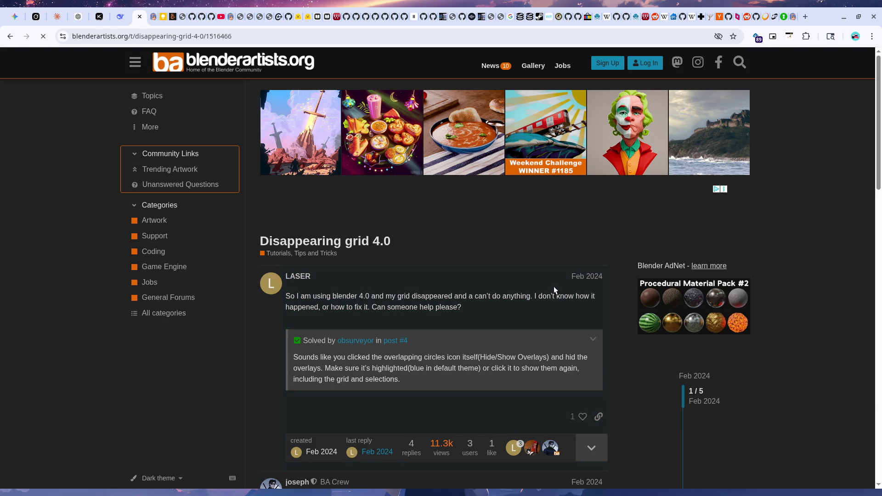
scroll(557, 295, "down", 3)
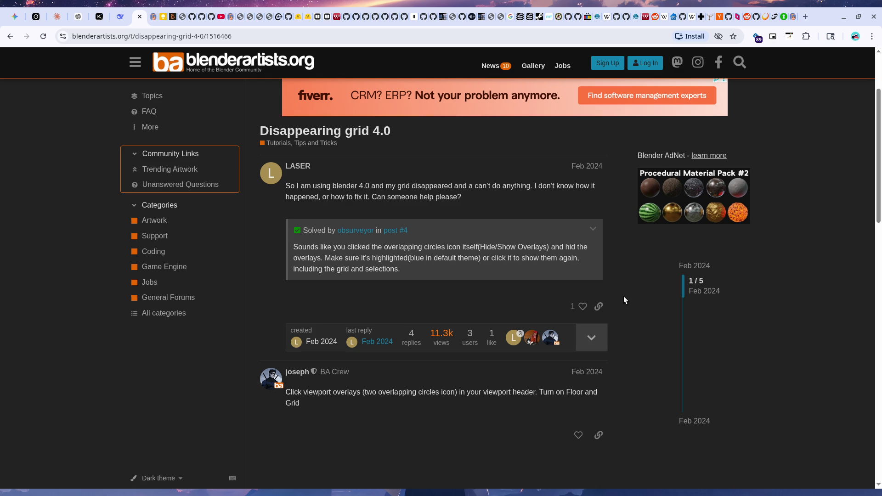
scroll(624, 297, "down", 3)
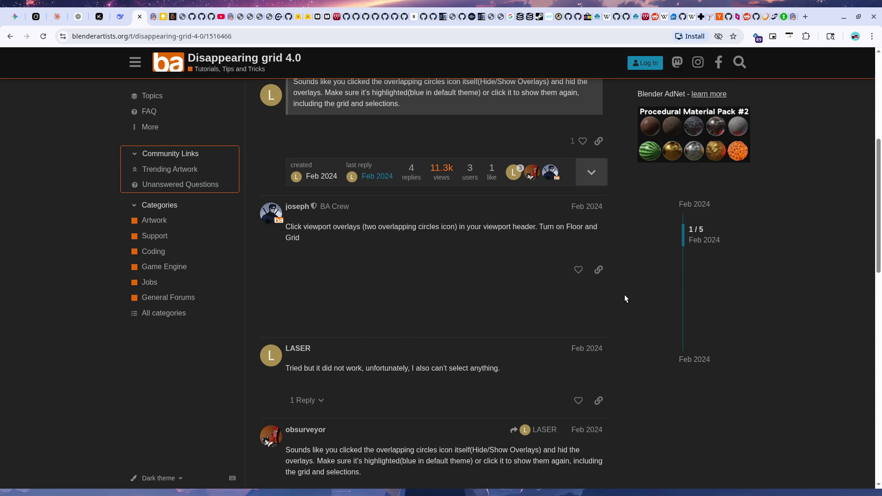
left_click(10, 35)
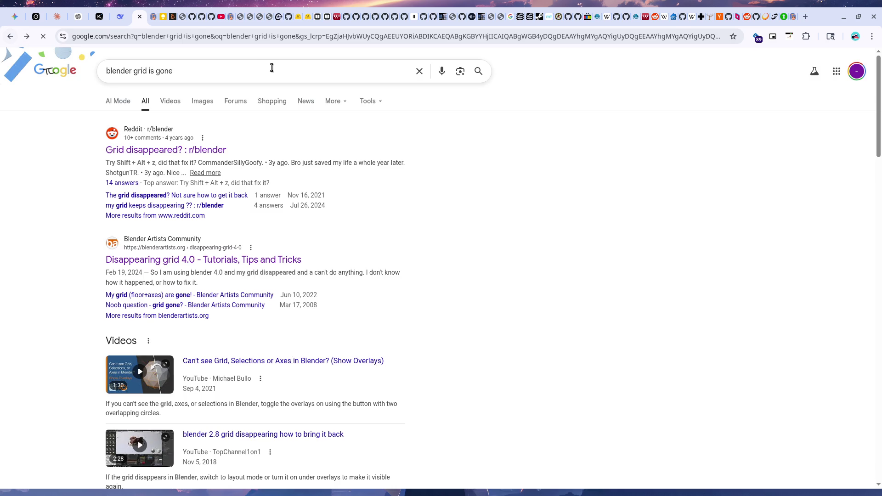
Search 'blender front grid disappeared top grid still visible' and load the 'my grid keeps disappearing ??' thread.
left_click(254, 70)
key("BackSpace")
key("BackSpace")
key("BackSpace")
key("BackSpace")
key("BackSpace")
key("BackSpace")
key("BackSpace")
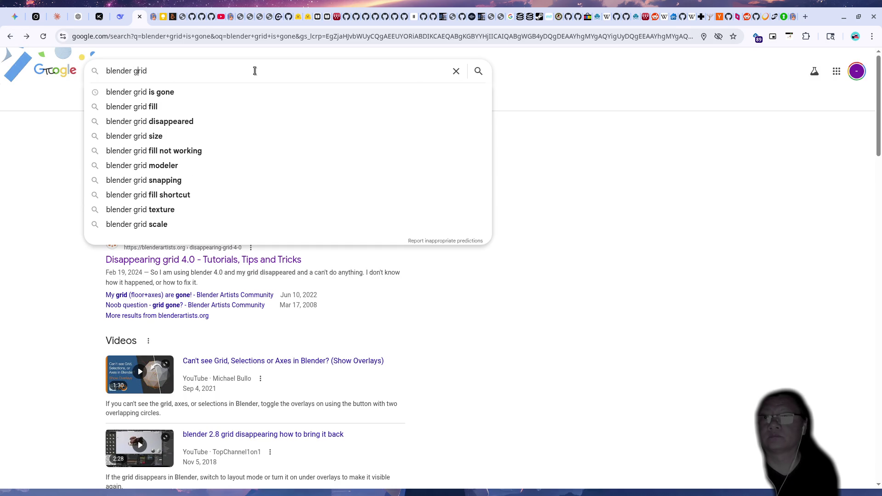
type("fron ")
type("t")
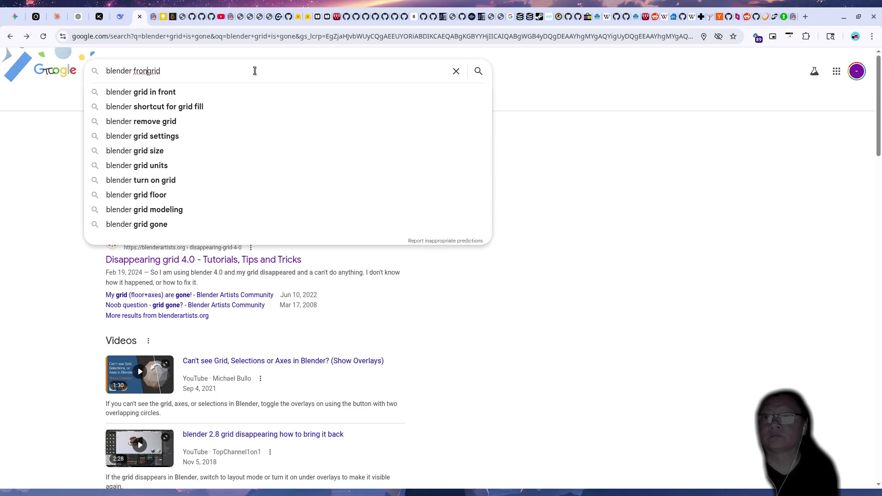
key("End")
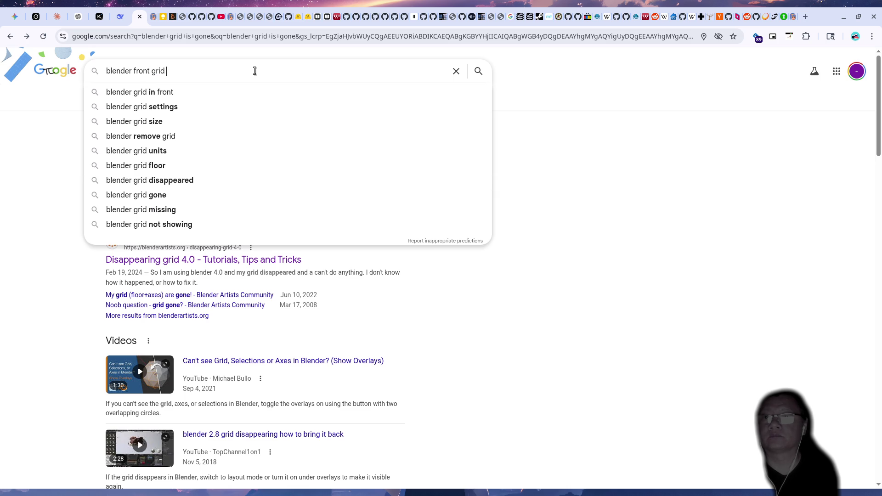
type("dissa")
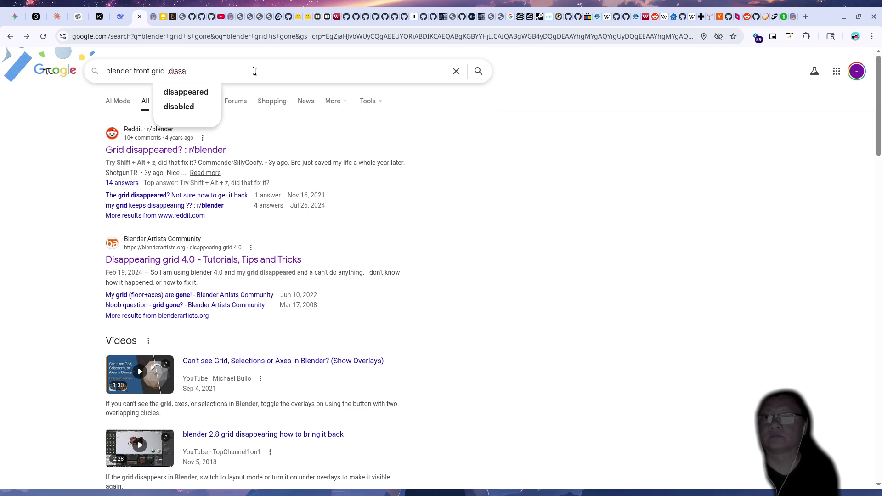
key("Down")
type("top grid")
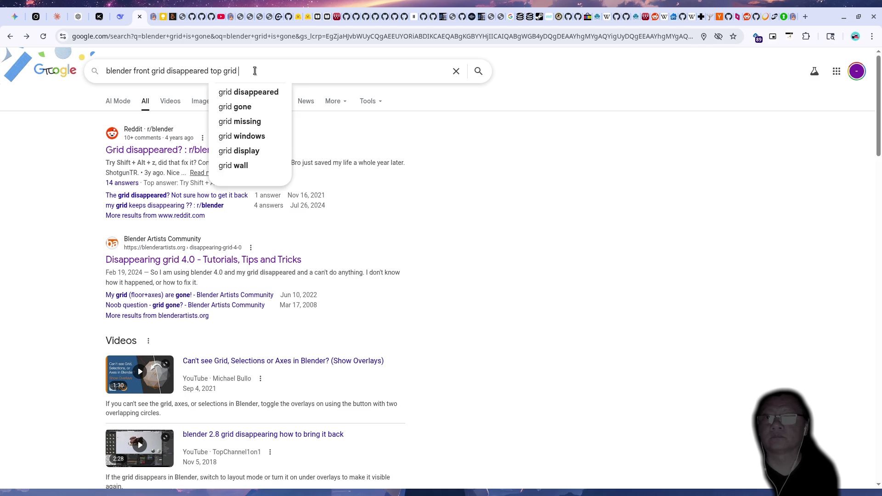
type(" still")
key("Down")
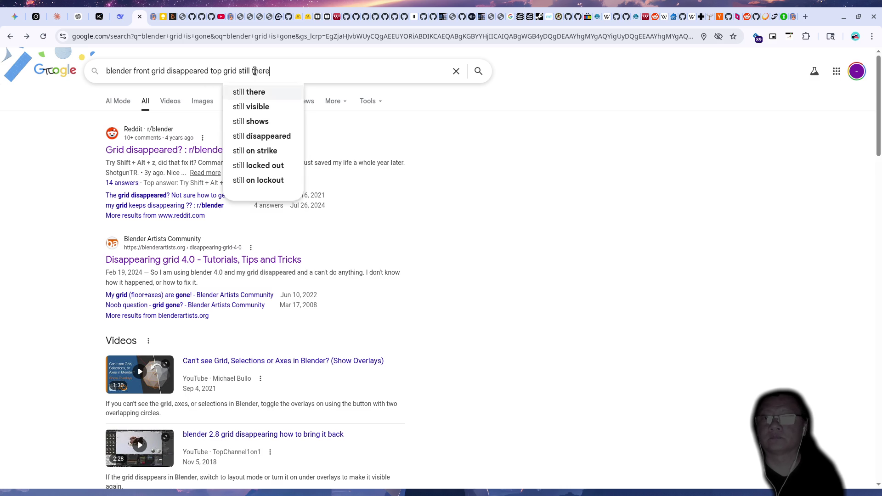
key("Down")
key("Return")
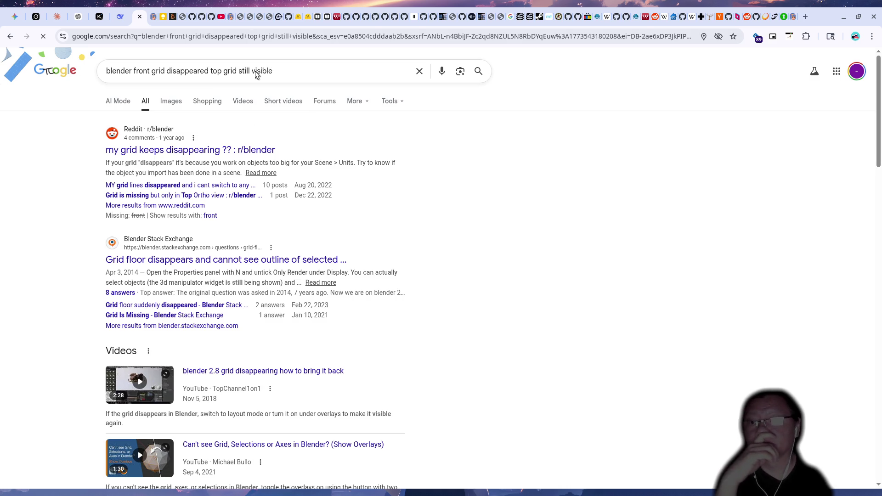
left_click(319, 162)
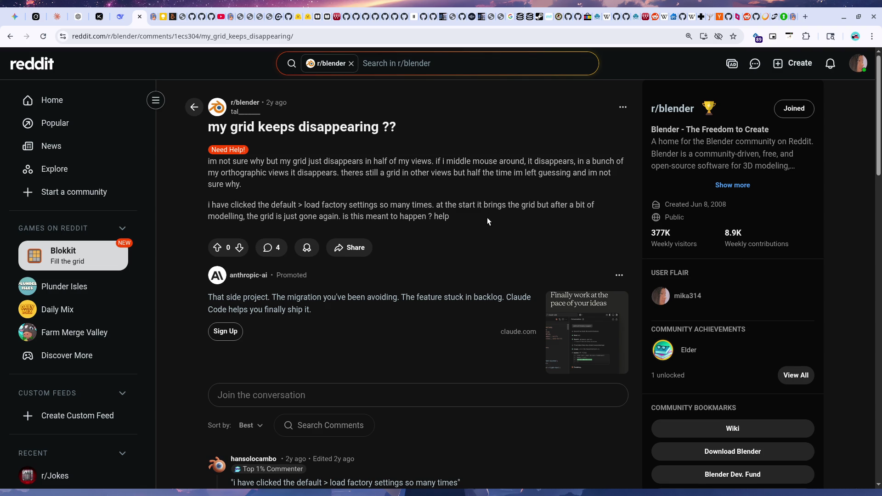
scroll(487, 217, "down", 3)
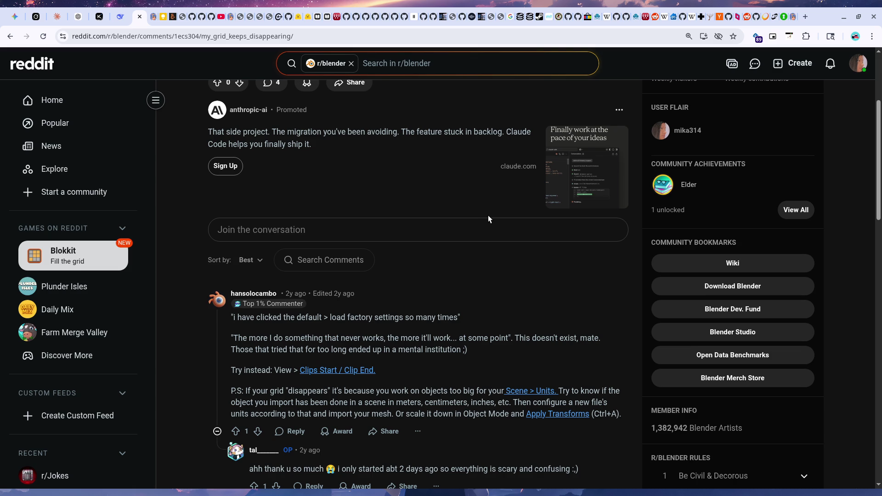
scroll(488, 219, "down", 1)
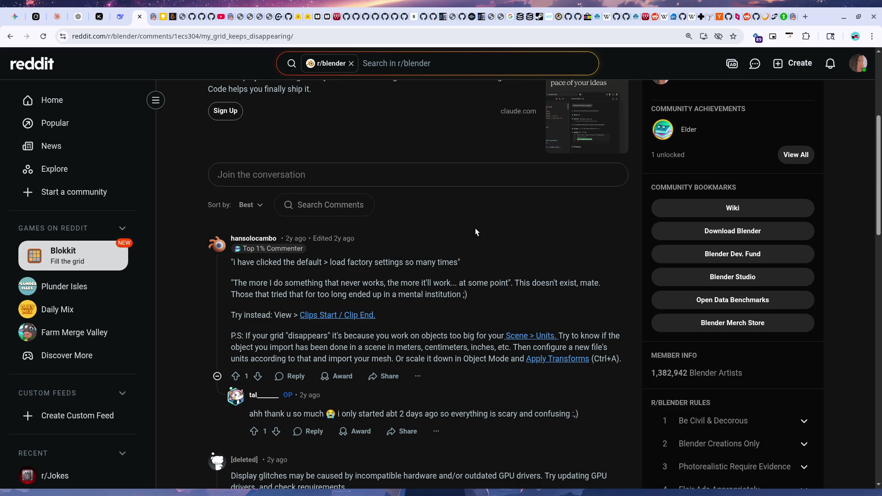
Return to the Blender scene after reading the clip-distance and scene-units reply.
key("alt+Tab")
Flip between front, right and top views to check where the grid shows.
mouse_move(526, 274)
middle_mouse_down("ctrl")
mouse_move(537, 163)
mouse_move(455, 175)
mouse_move(366, 166)
mouse_move(240, 172)
mouse_move(451, 256)
mouse_move(557, 277)
mouse_move(243, 269)
mouse_move(364, 277)
mouse_move(319, 293)
middle_mouse_up("ctrl")
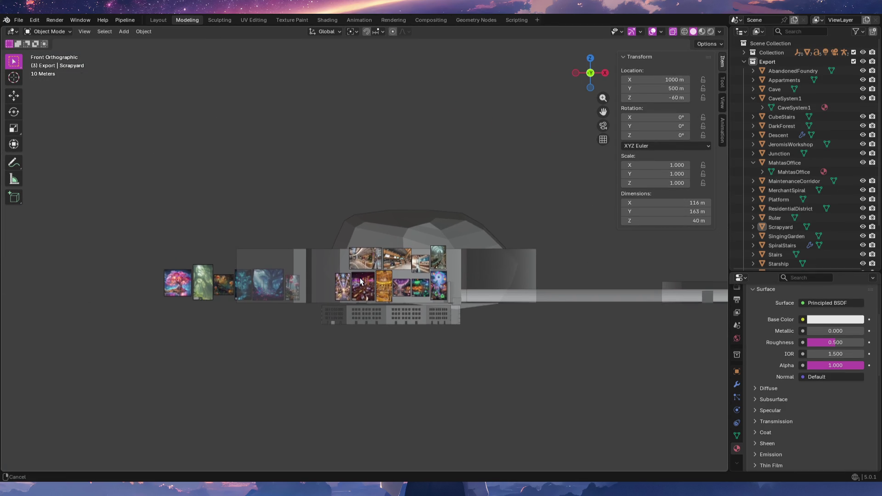
scroll(378, 196, "up", 5)
scroll(408, 356, "up", 1)
scroll(410, 320, "up", 1)
scroll(418, 254, "up", 2)
scroll(423, 264, "up", 2)
key("KP_3")
key("KP_1")
key("KP_3")
key("KP_1")
key("KP_3")
key("KP_1")
key("KP_3")
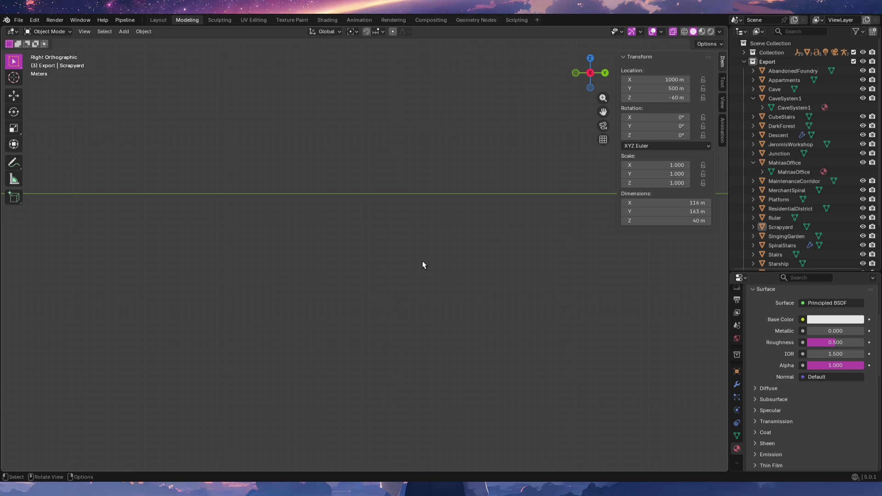
key("KP_1")
key("KP_3")
key("KP_1")
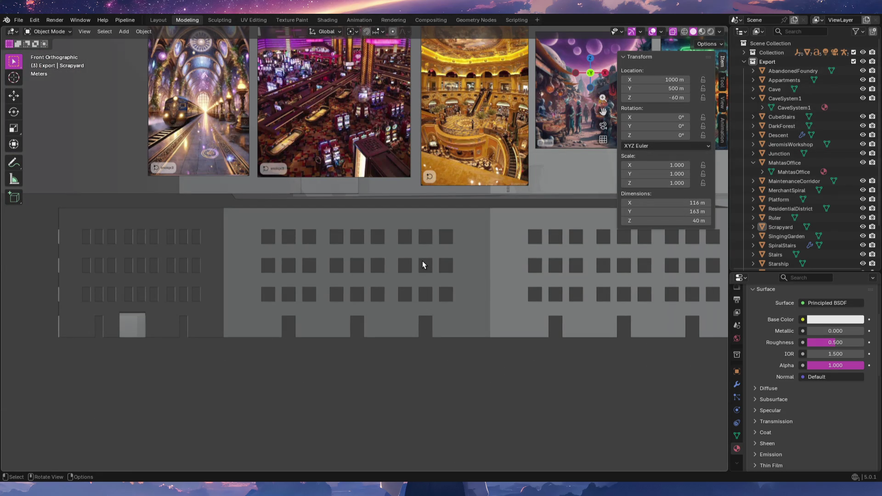
key("KP_7")
key("KP_3")
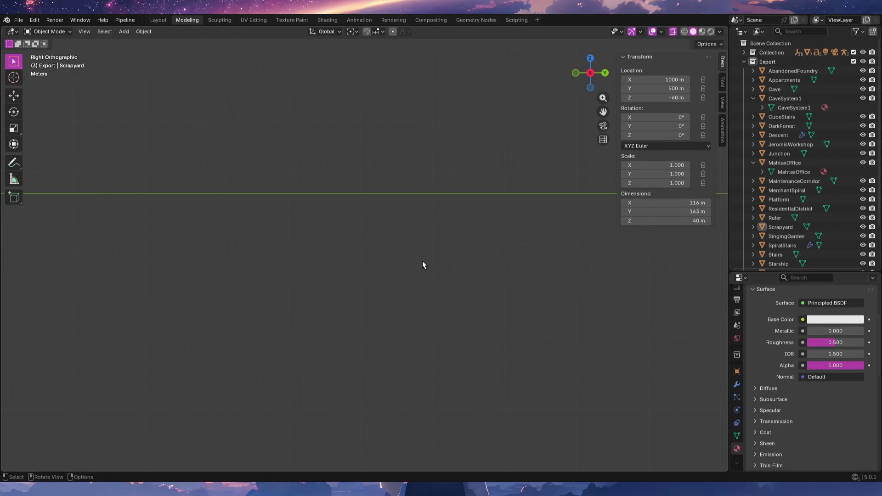
key("KP_1")
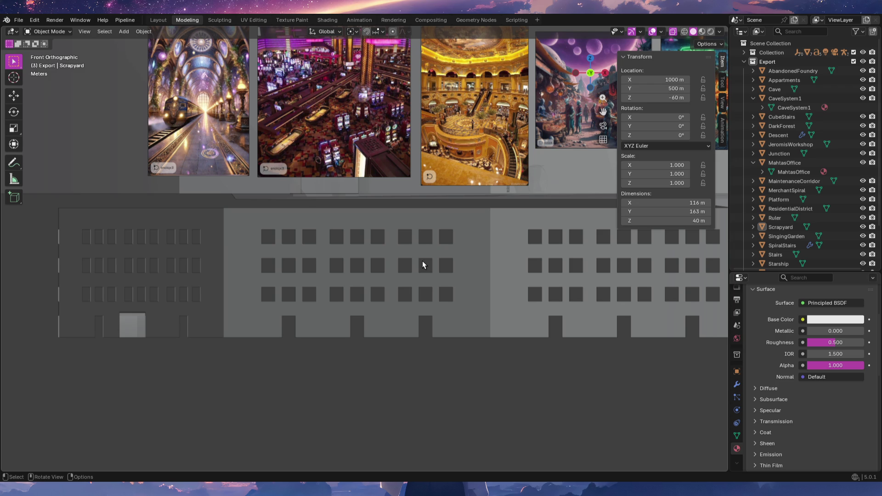
scroll(467, 242, "down", 5)
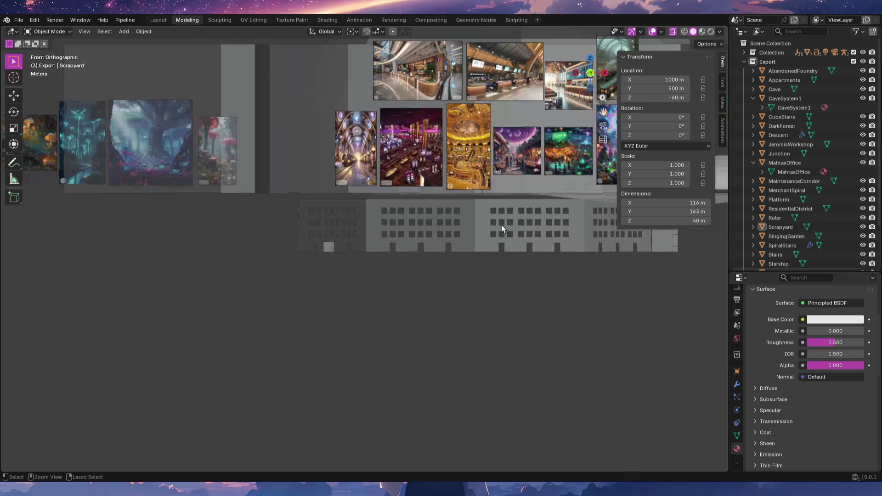
Pan over to the Scrapyard box and select it.
middle_click_drag(580, 276, 210, 251, "shift")
middle_click_drag(416, 307, 398, 236, "shift")
left_click(398, 239)
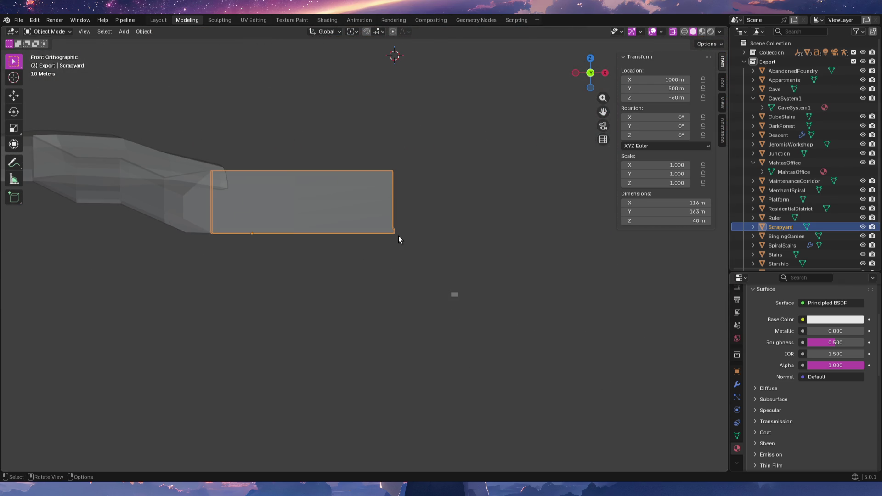
key("KP_Decimal")
key("KP_3")
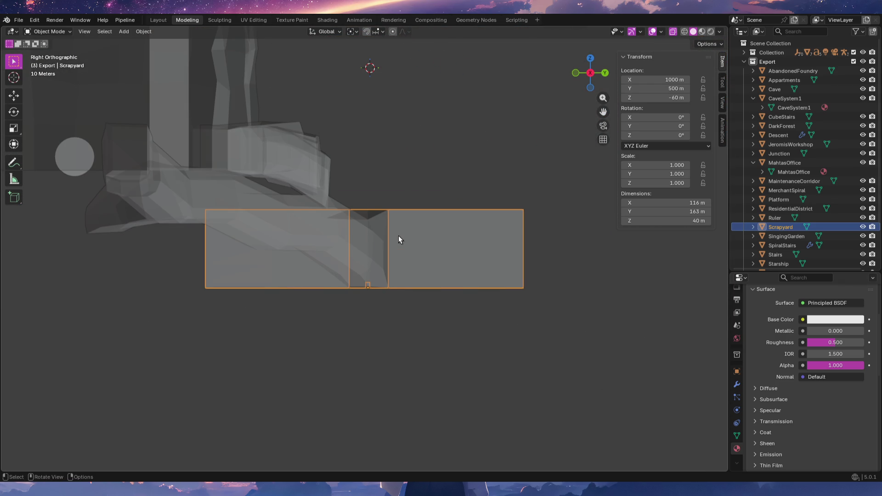
mouse_move(398, 235)
middle_mouse_down("ctrl")
mouse_move(449, 238)
mouse_move(437, 183)
mouse_move(421, 241)
middle_mouse_up("ctrl")
scroll(421, 240, "down", 1)
middle_click_drag(270, 270, 447, 284, "shift")
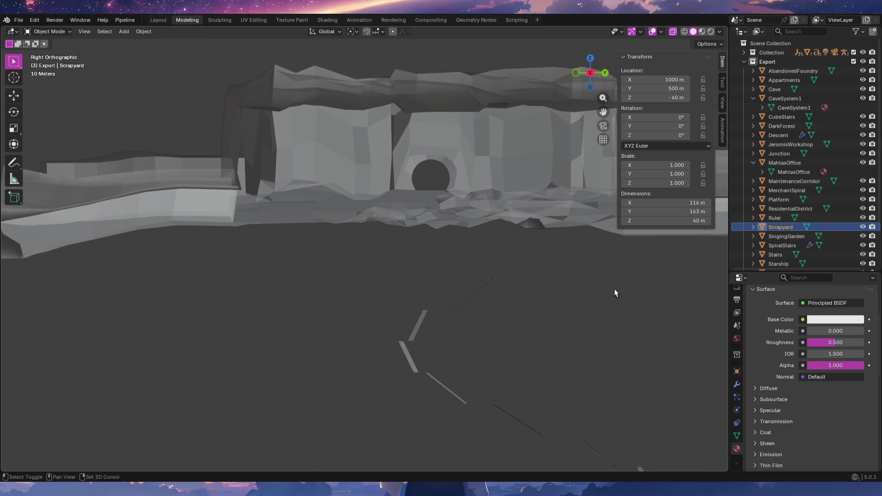
mouse_move(448, 283)
middle_mouse_down("shift")
mouse_move(389, 315)
mouse_move(352, 249)
middle_mouse_up("shift")
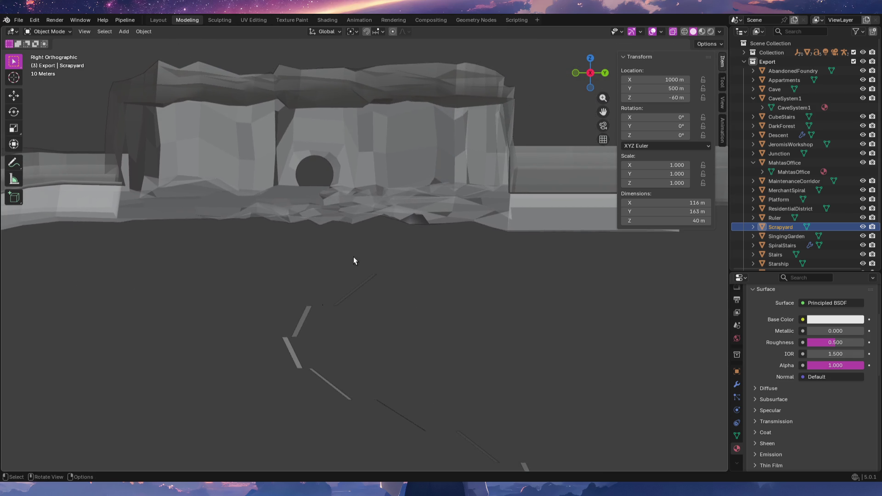
scroll(353, 245, "down", 2)
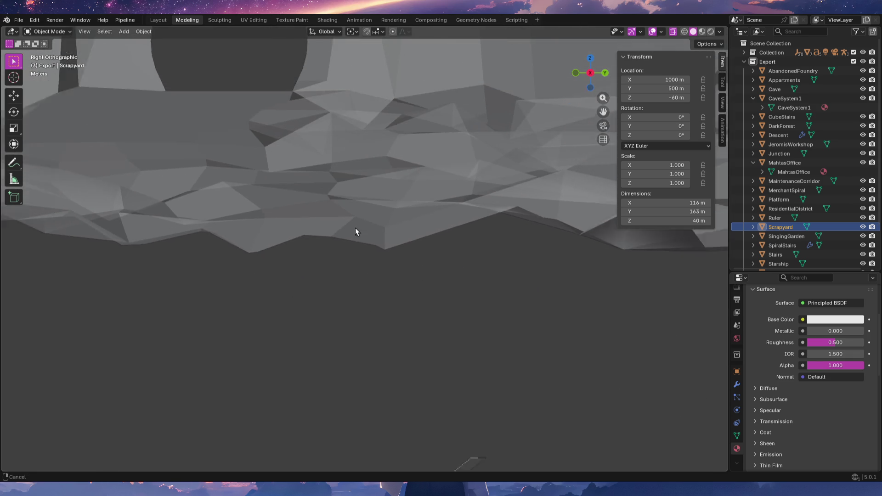
scroll(348, 201, "down", 3)
scroll(365, 279, "down", 3)
middle_click_drag(438, 270, 222, 280, "shift")
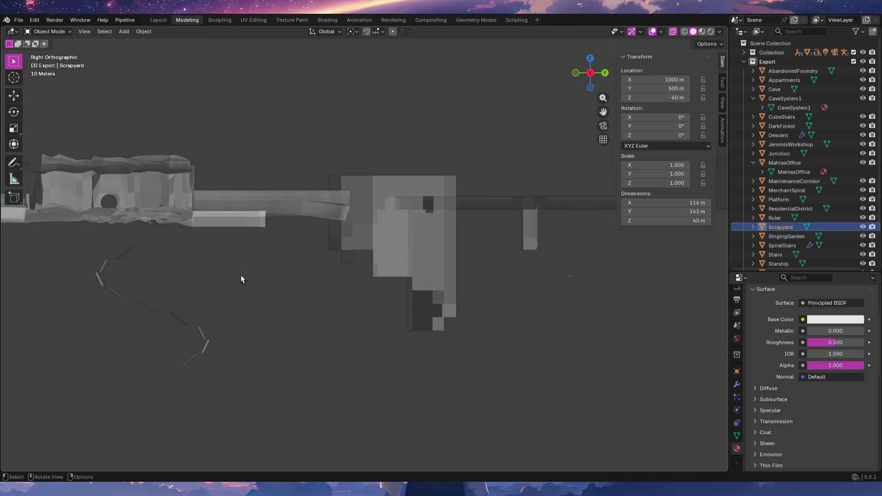
key("KP_7")
mouse_move(216, 256)
middle_mouse_down("shift")
mouse_move(490, 287)
mouse_move(400, 309)
middle_mouse_up("shift")
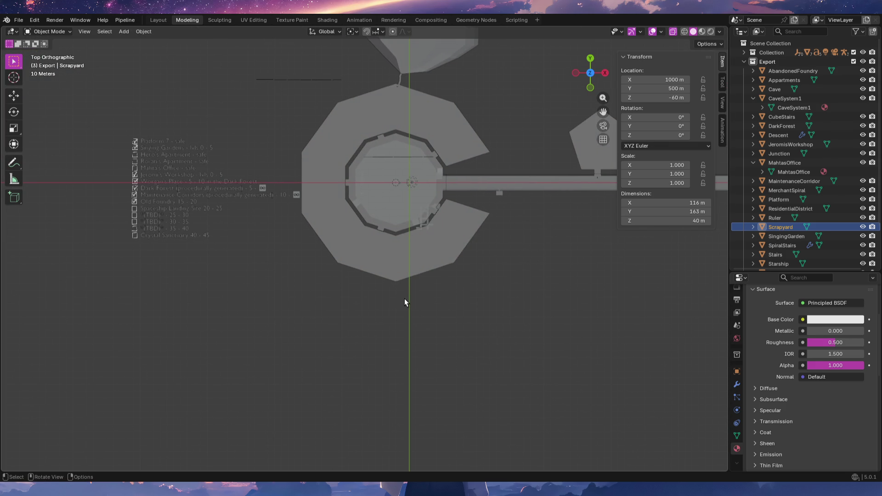
key("KP_1")
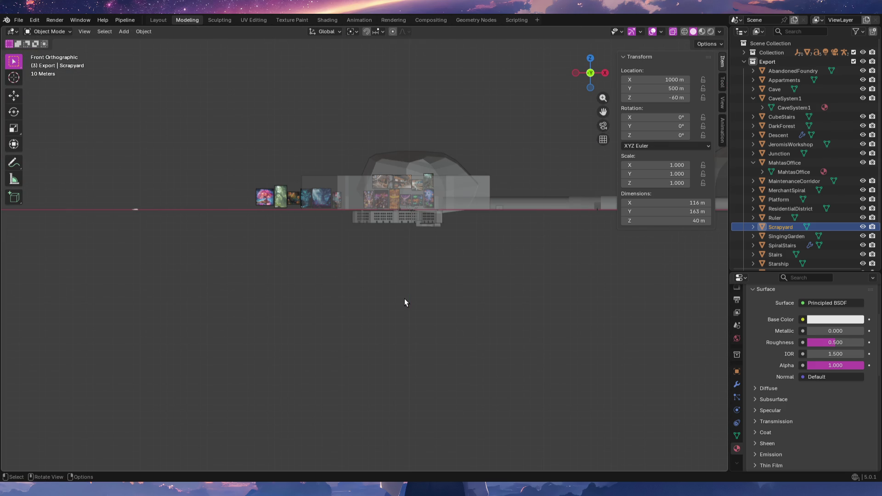
Compare top, front and side views at several zoom levels, then frame the selected Scrapyard.
key("KP_7")
key("KP_1")
key("KP_4")
key("KP_3")
key("KP_1")
mouse_move(404, 302)
middle_mouse_down("ctrl")
mouse_move(419, 301)
mouse_move(315, 294)
mouse_move(449, 301)
middle_mouse_up("ctrl")
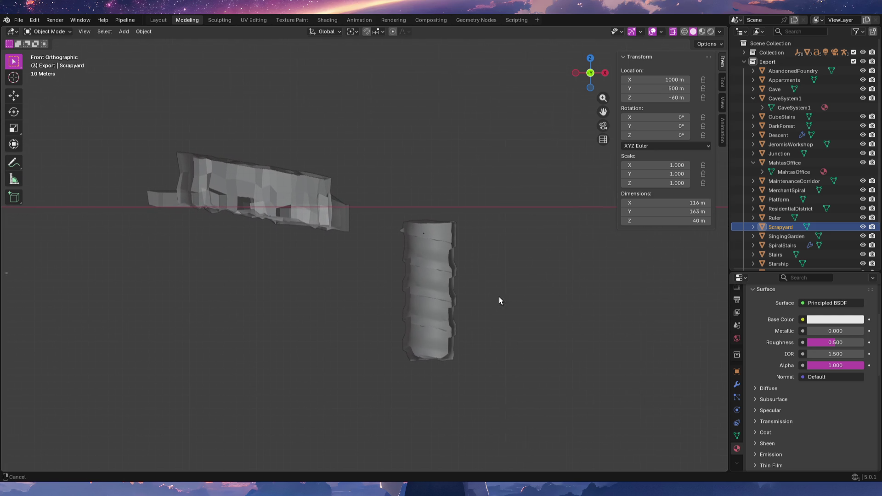
mouse_move(449, 300)
middle_mouse_down("ctrl")
mouse_move(325, 289)
mouse_move(563, 290)
middle_mouse_up("ctrl")
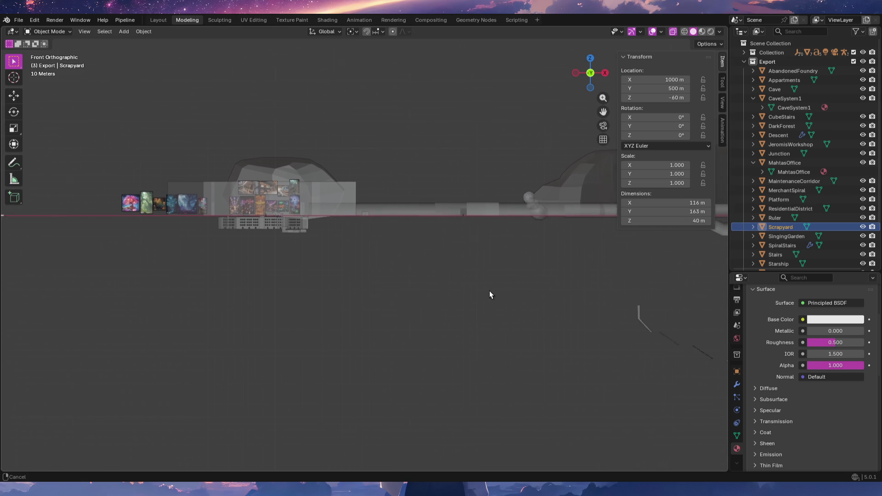
mouse_move(414, 286)
middle_mouse_down("ctrl")
mouse_move(305, 291)
mouse_move(323, 288)
mouse_move(306, 283)
middle_mouse_up("ctrl")
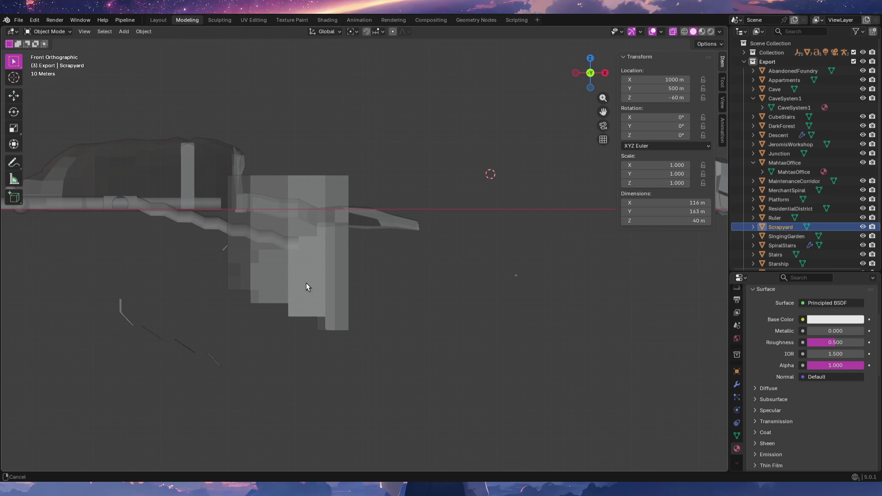
mouse_move(449, 261)
middle_mouse_down("shift")
mouse_move(361, 242)
mouse_move(377, 250)
middle_mouse_up("shift")
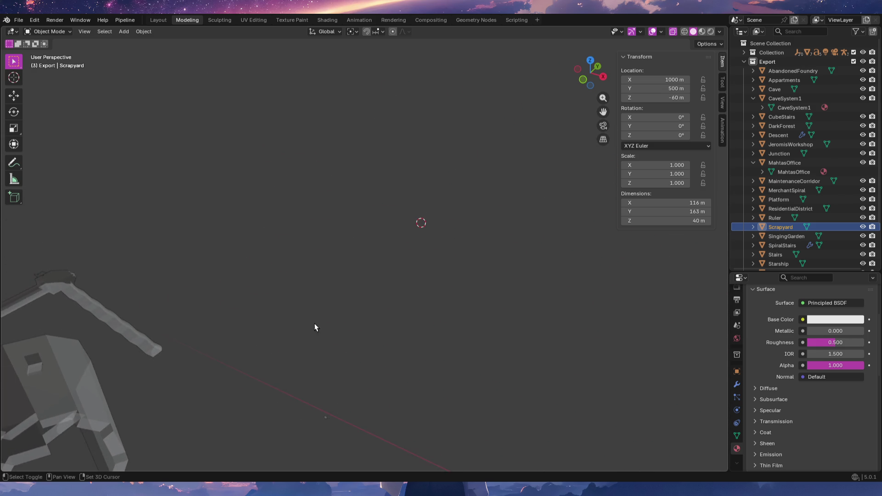
middle_click_drag(377, 250, 453, 339)
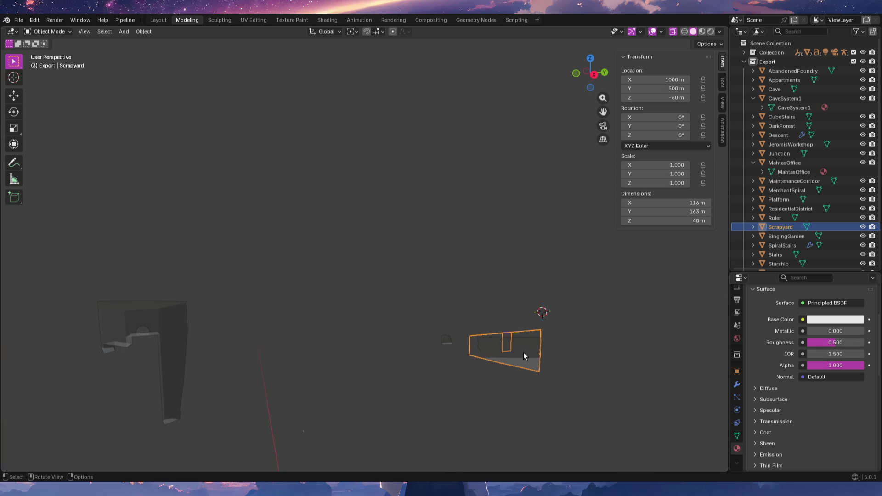
key("KP_Decimal")
Flip Scrapyard between front and right views for the grid, then return to the Reddit thread.
middle_click_drag(379, 330, 431, 323)
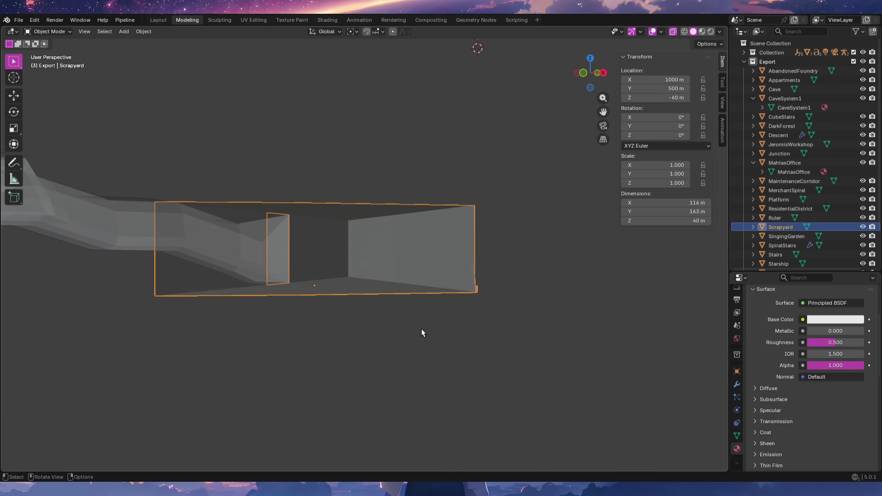
key("KP_1")
key("KP_3")
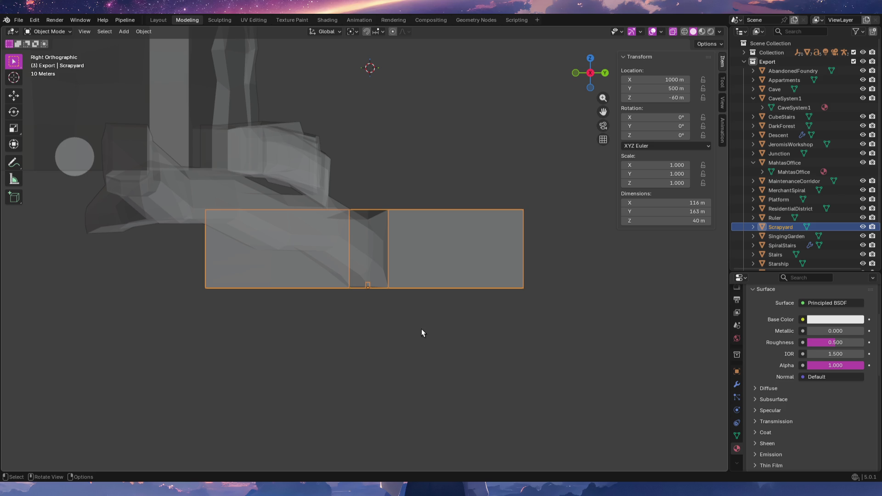
key("KP_1")
key("KP_3")
key("KP_1")
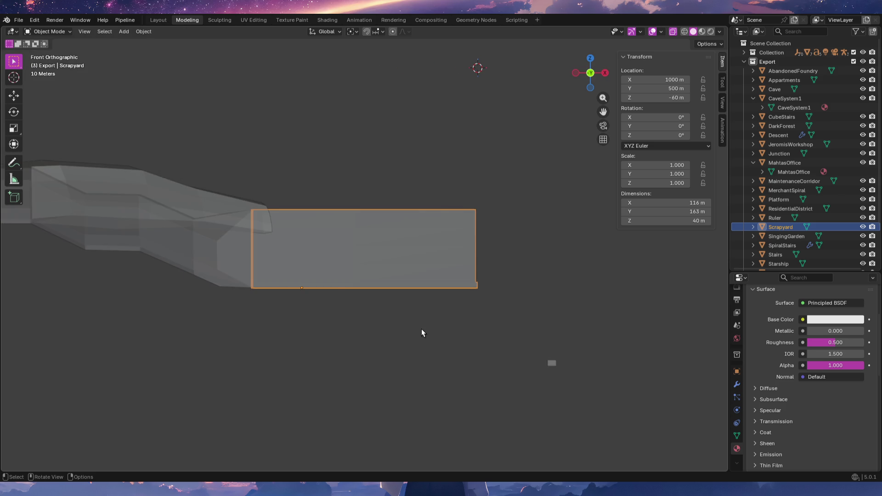
key("KP_3")
key("KP_1")
key("KP_3")
key("KP_1")
key("KP_3")
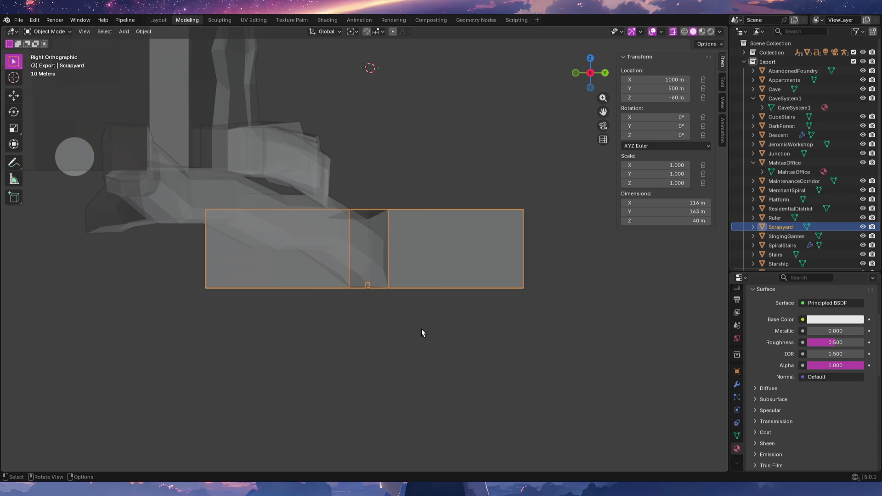
key("KP_1")
key("alt+Tab")
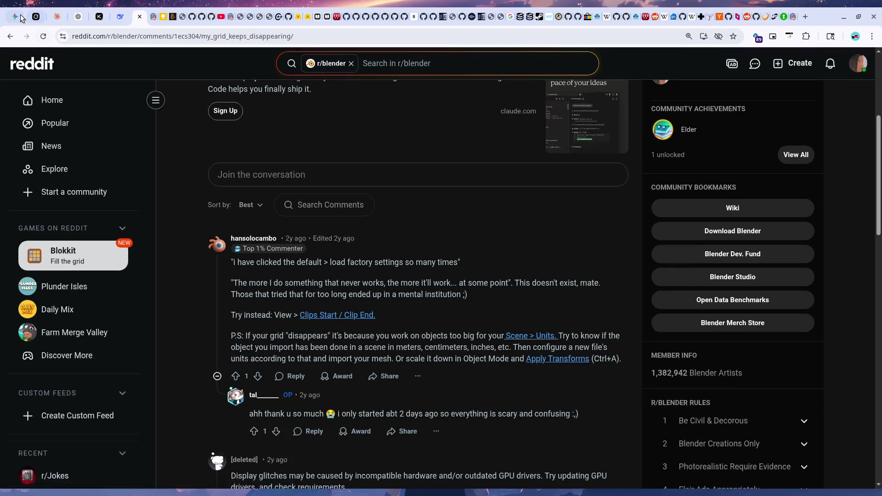
Start a reply in the Gemini grid chat, reread the Reddit GPU-driver comments, and come back to Gemini.
left_click(24, 20)
type("I found the cu")
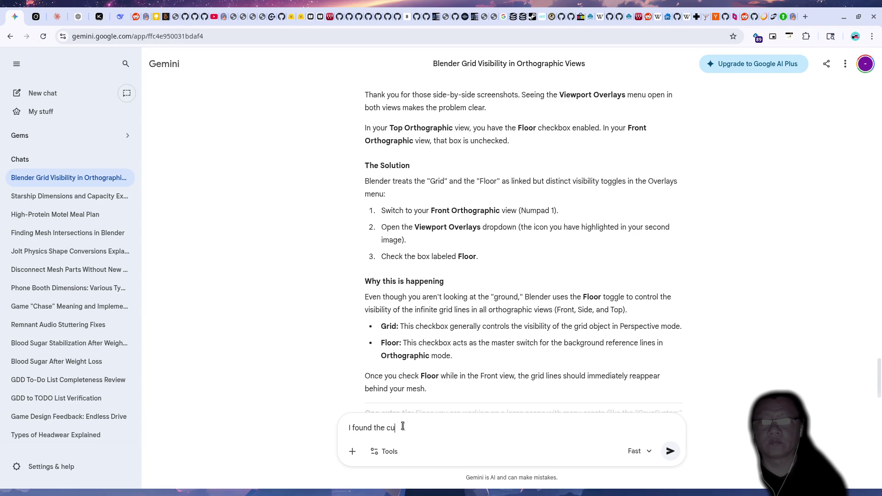
type("rpit but I do notk")
left_click(134, 17)
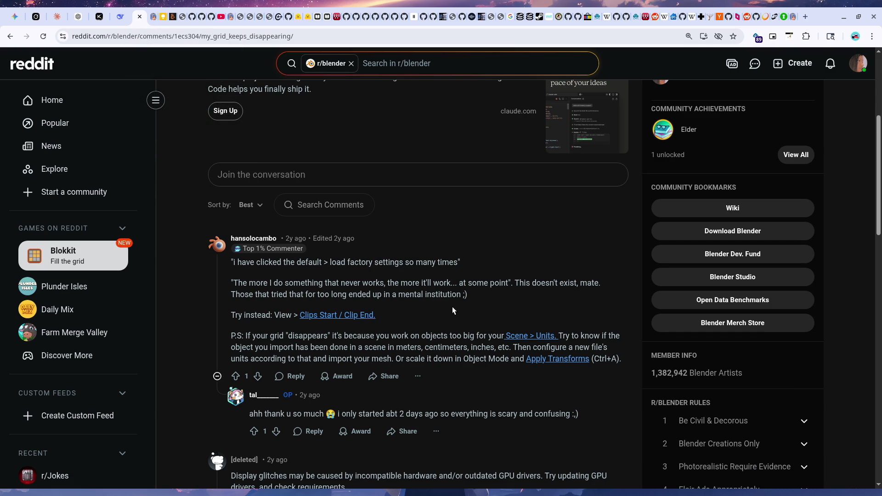
scroll(453, 307, "down", 2)
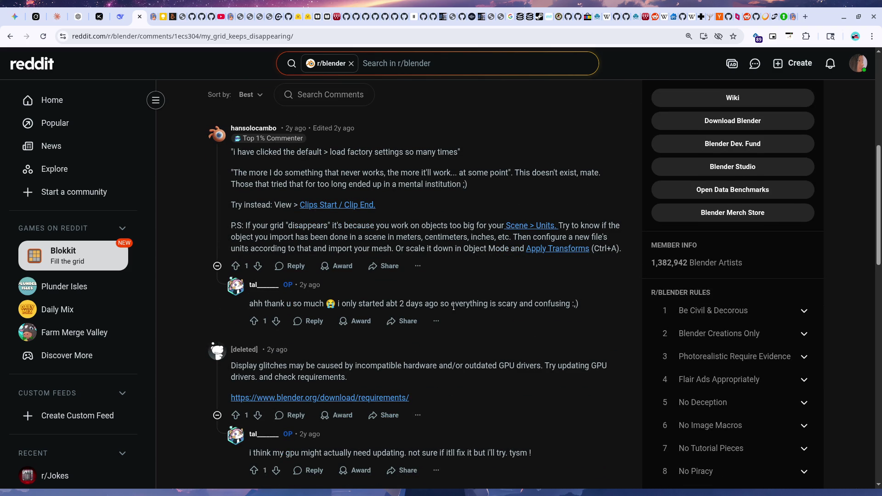
left_click(14, 16)
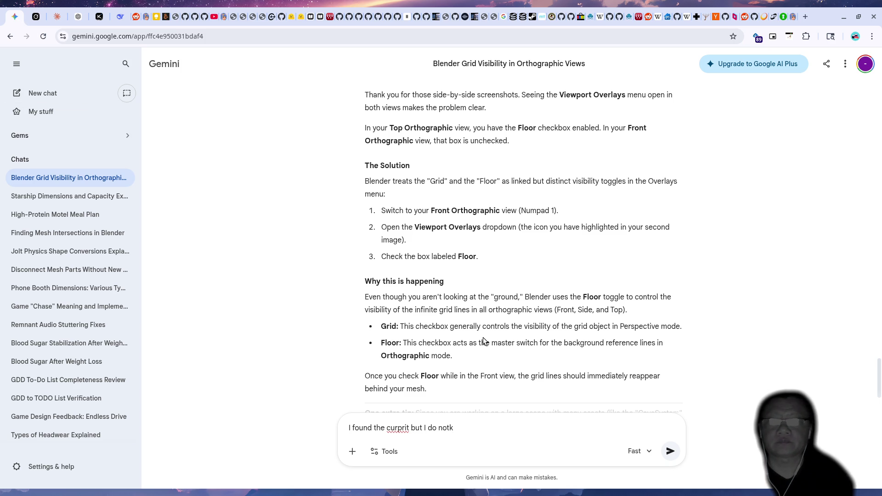
Rewrite and send the Gemini message about the object being far from origin and wanting a better fix than clip end.
key("BackSpace")
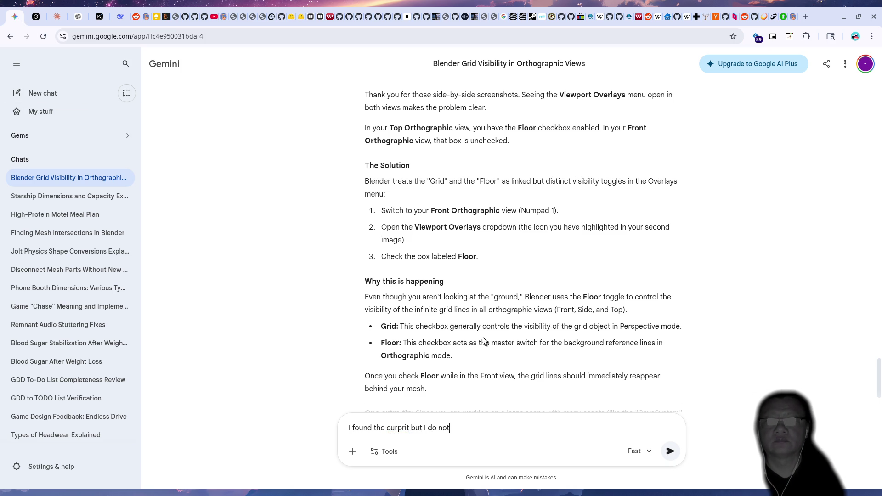
type(" know ")
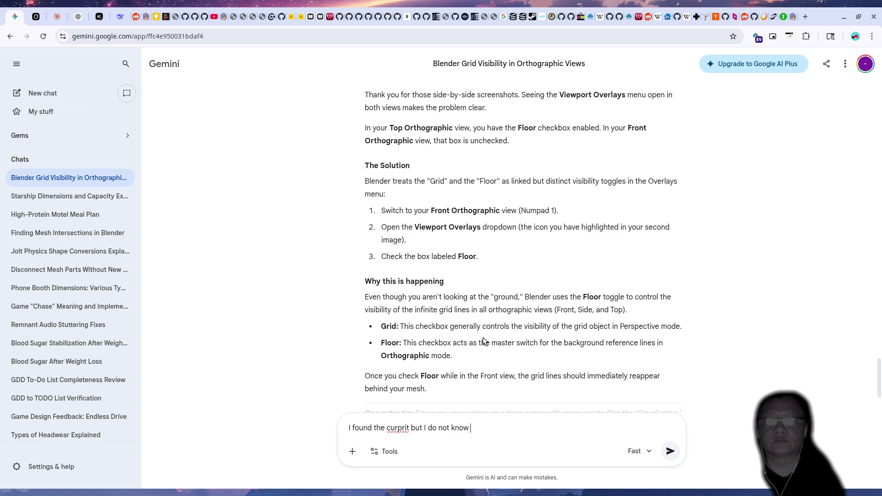
type("how to fix properly. The object is too far ")
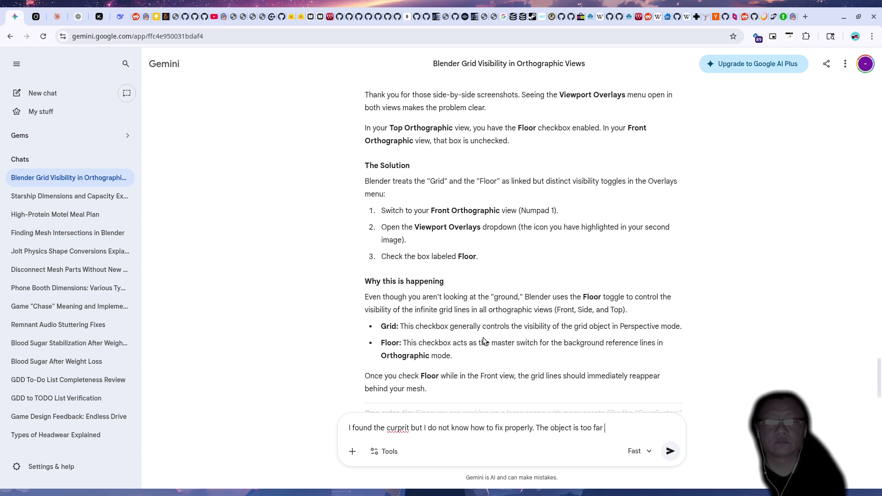
type("away from the origin")
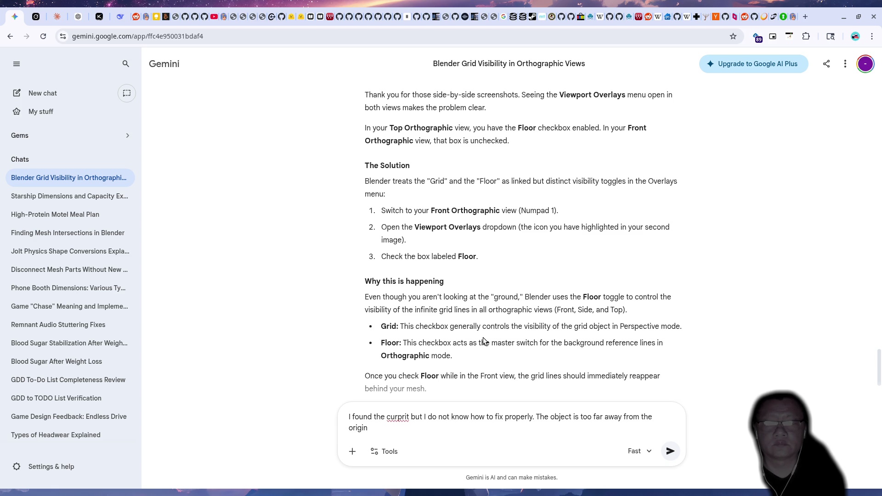
type(". I can ")
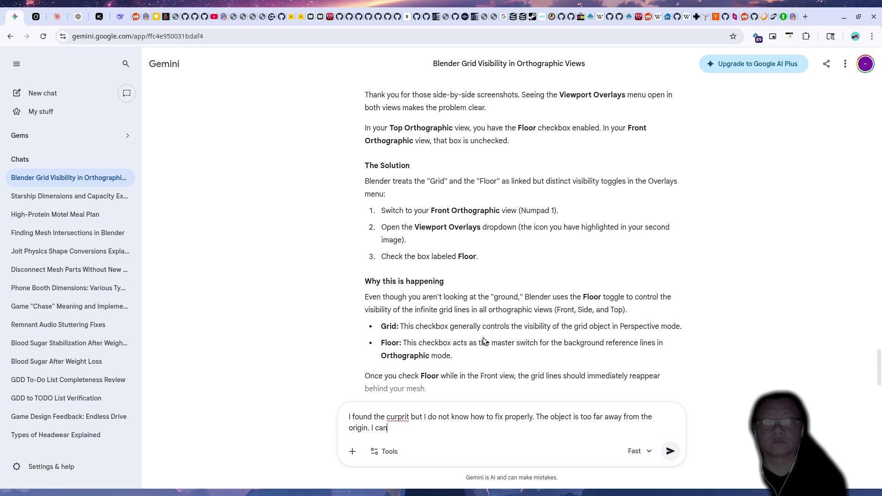
type("adjust c")
type("lip end, but I dnot think this is the correct way")
key("ctrl+a")
key("BackSpace")
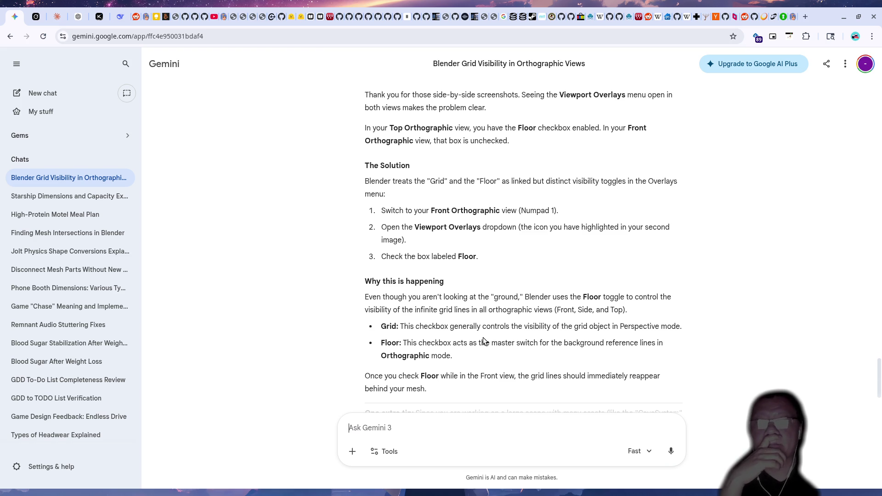
type("I found the culprit but ")
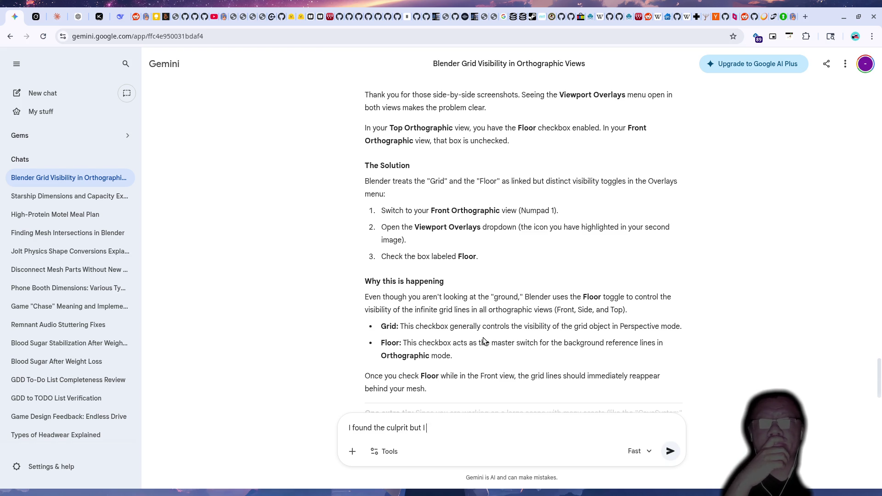
type("I do not know how to fix properly. The object is too far away from the origin.")
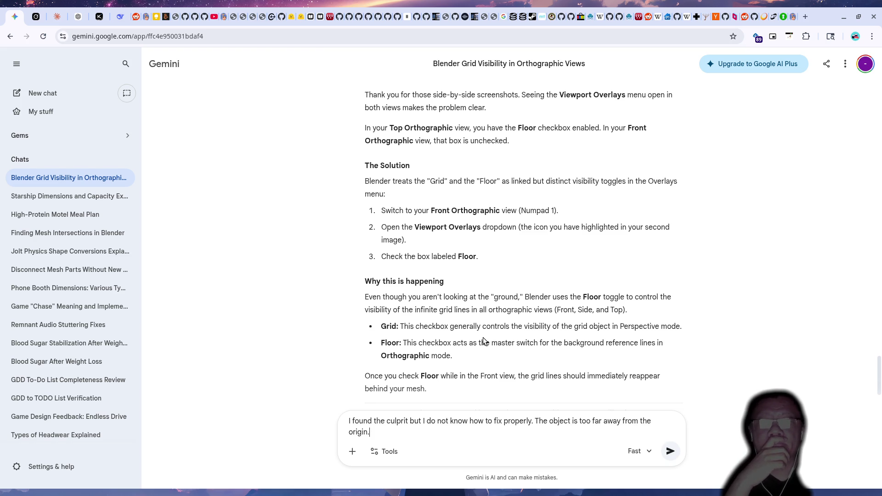
type(" I can adjust the clip end, but I don't think this is the correct fix.")
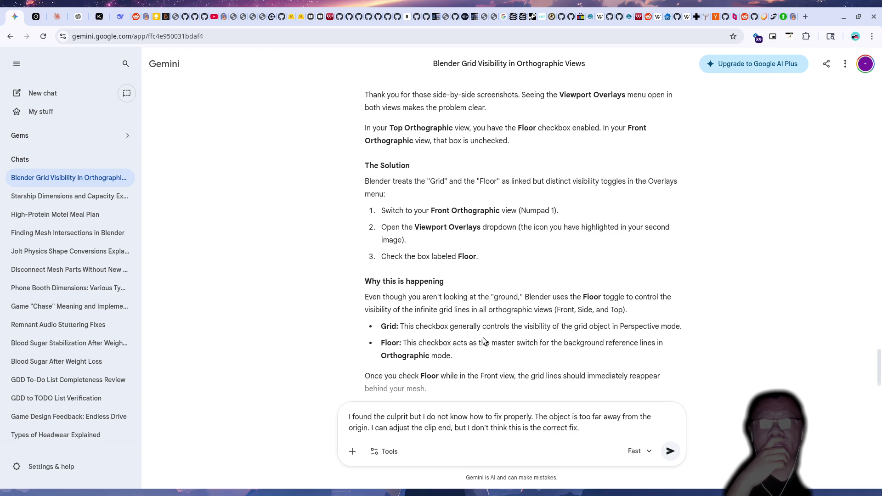
key("Return")
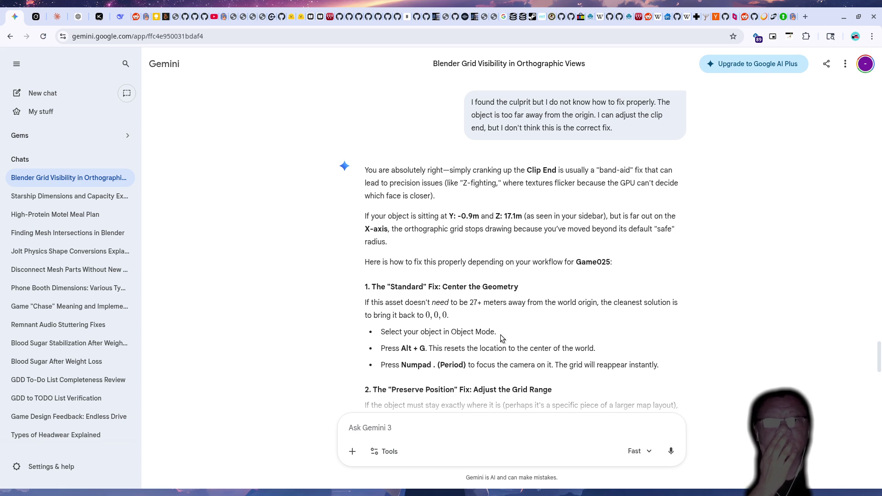
scroll(531, 323, "down", 1)
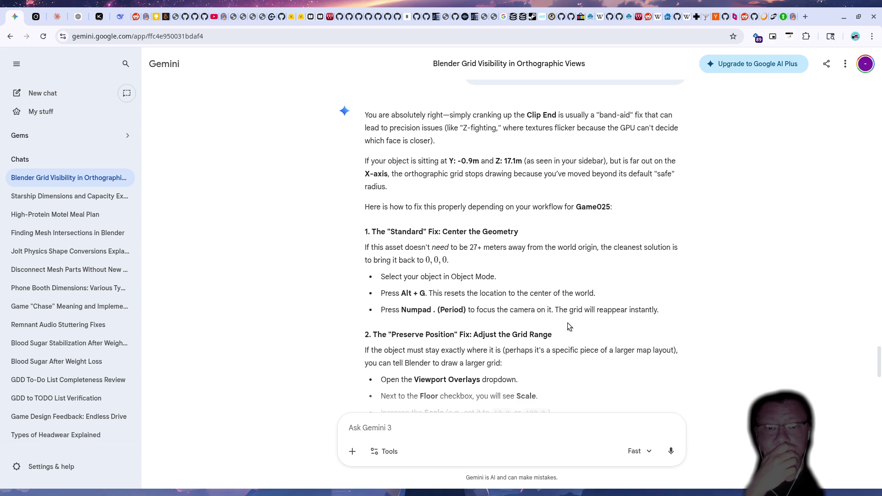
scroll(589, 329, "down", 1)
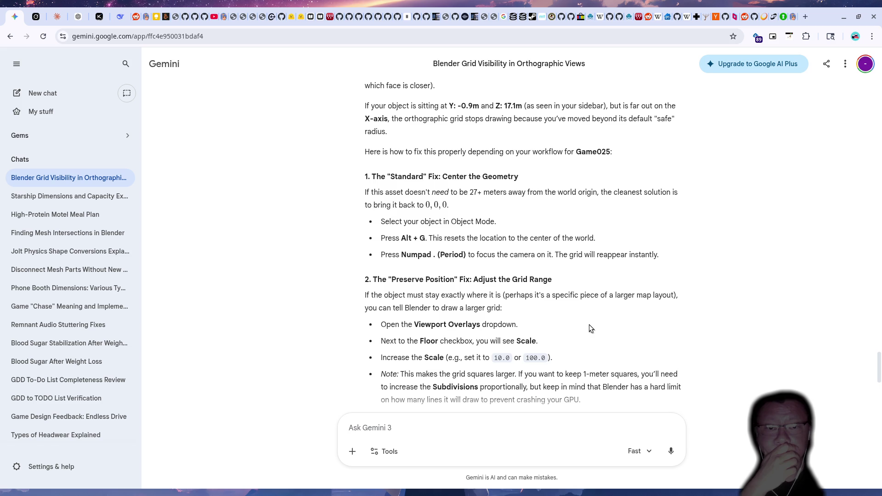
scroll(590, 329, "down", 1)
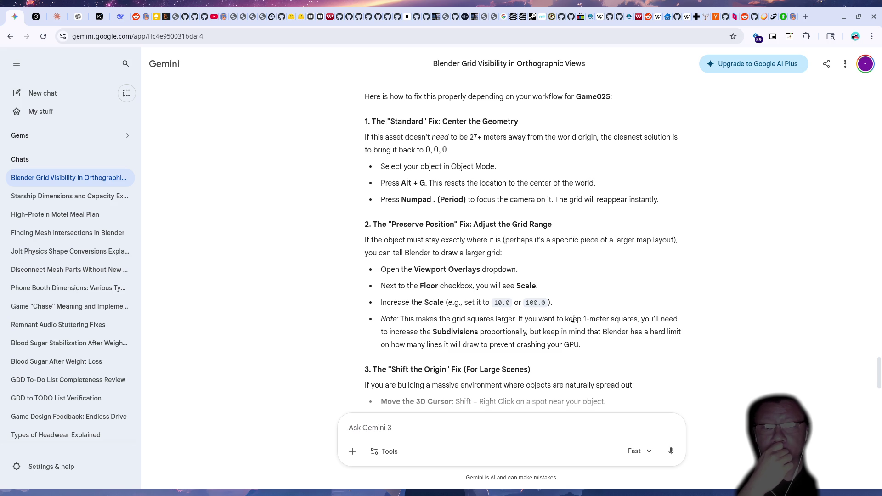
scroll(572, 317, "down", 2)
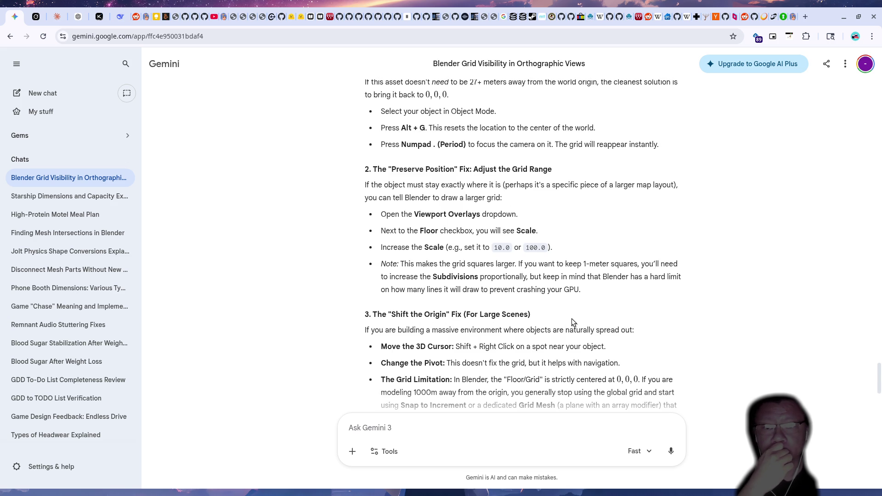
scroll(572, 323, "down", 2)
scroll(571, 322, "down", 2)
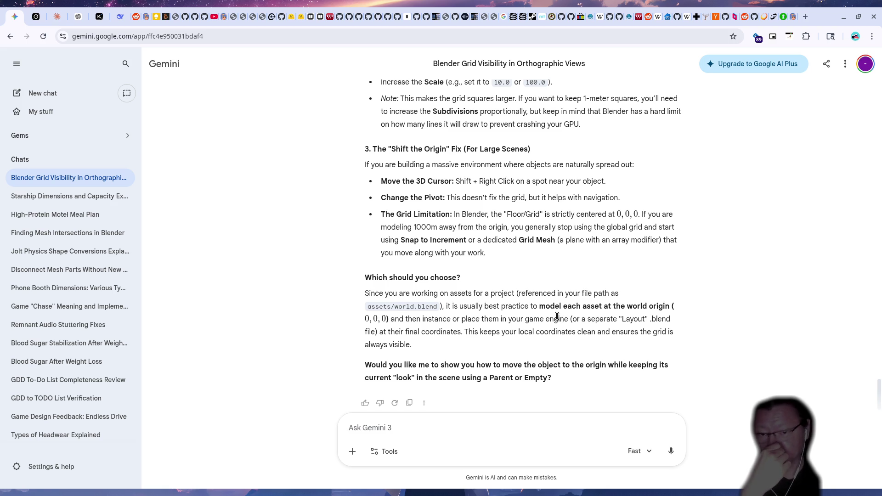
Switch from the Gemini answer back to the Blender window.
key("alt+Tab")
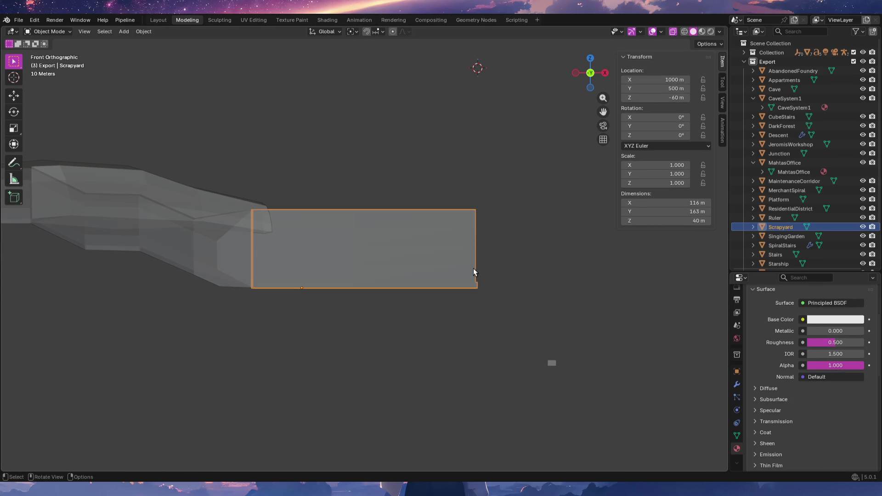
View the Scrapyard box from above and the front, then enter Edit Mode on its mesh.
middle_click_drag(541, 283, 484, 276)
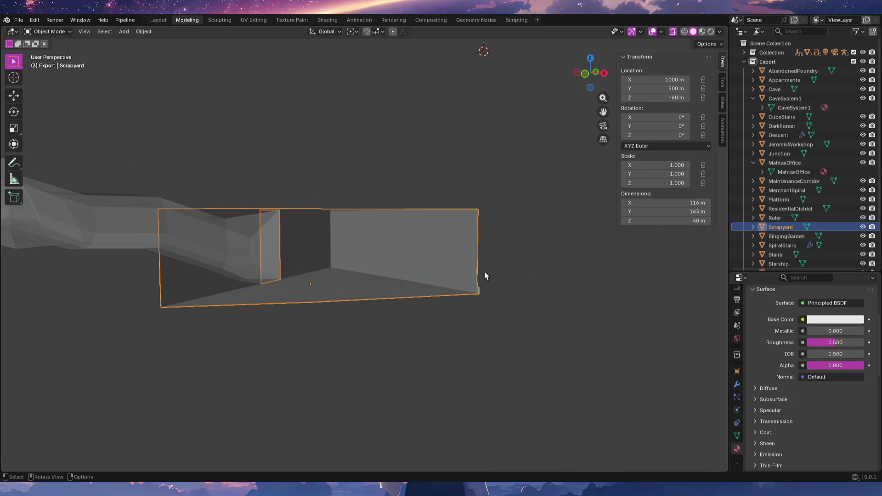
key("KP_7")
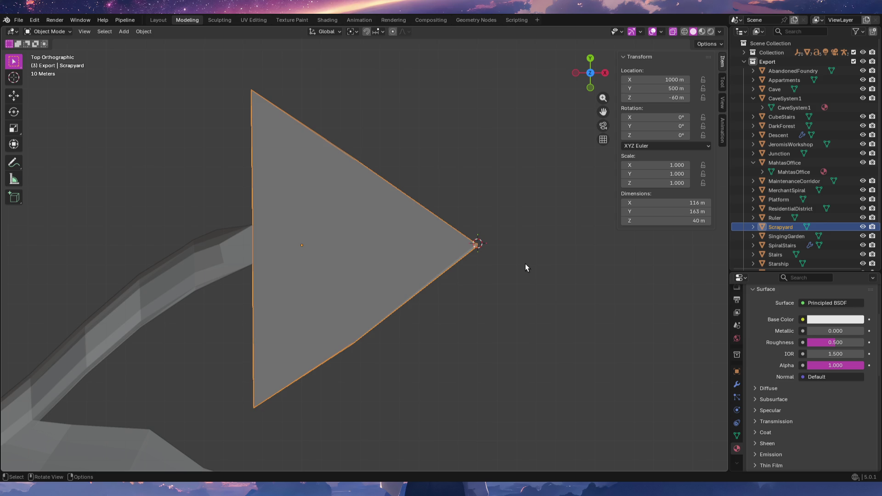
key("KP_1")
scroll(502, 235, "up", 2)
key("Tab")
scroll(492, 219, "up", 4)
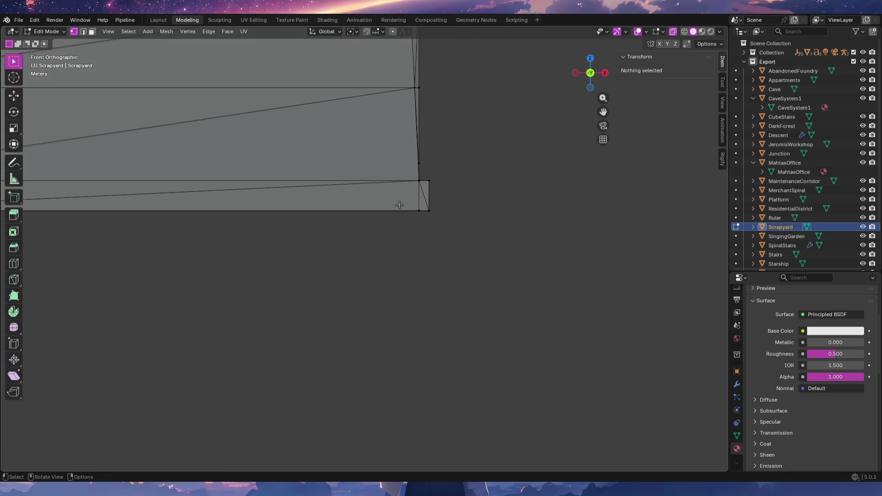
Snap the box's bottom-right corner edges to median Y 0 and Z 0.
left_click_drag(414, 206, 459, 222)
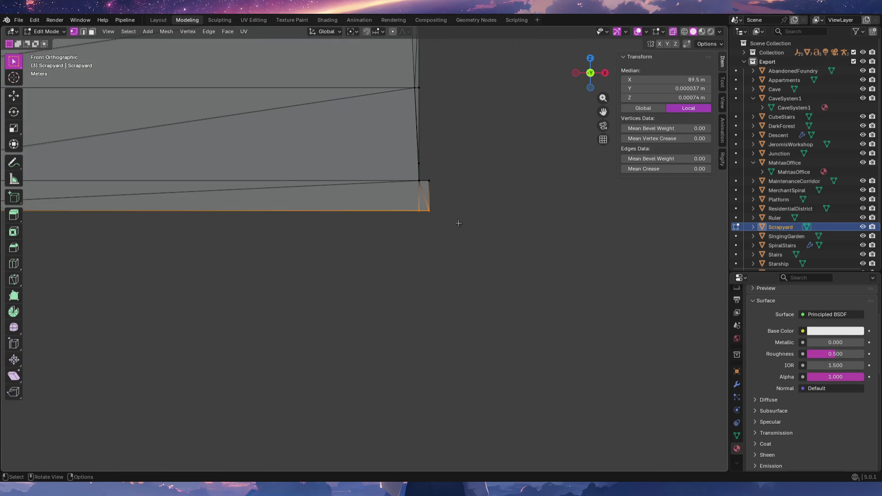
middle_click_drag(472, 239, 531, 249, "shift")
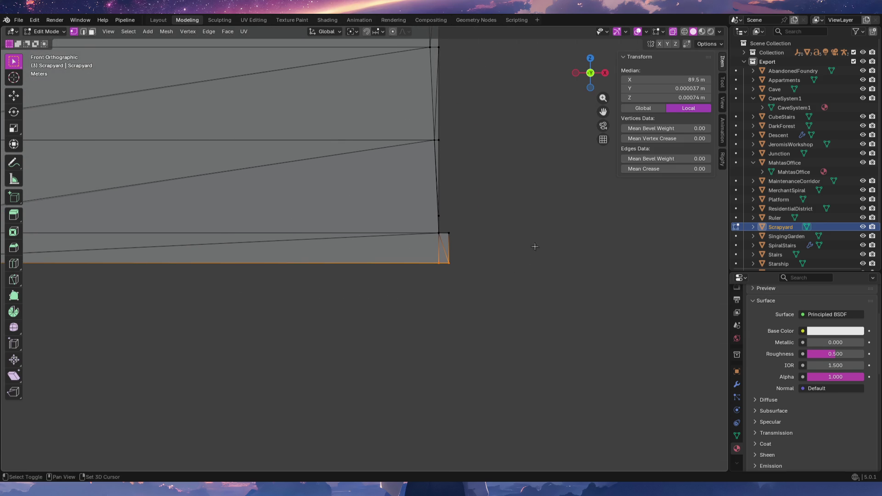
double_click(679, 100)
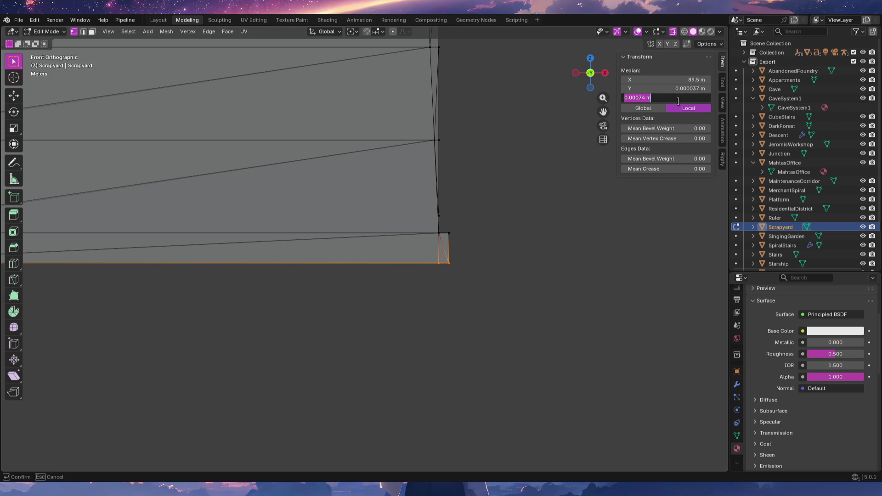
type("0")
key("Return")
double_click(680, 88)
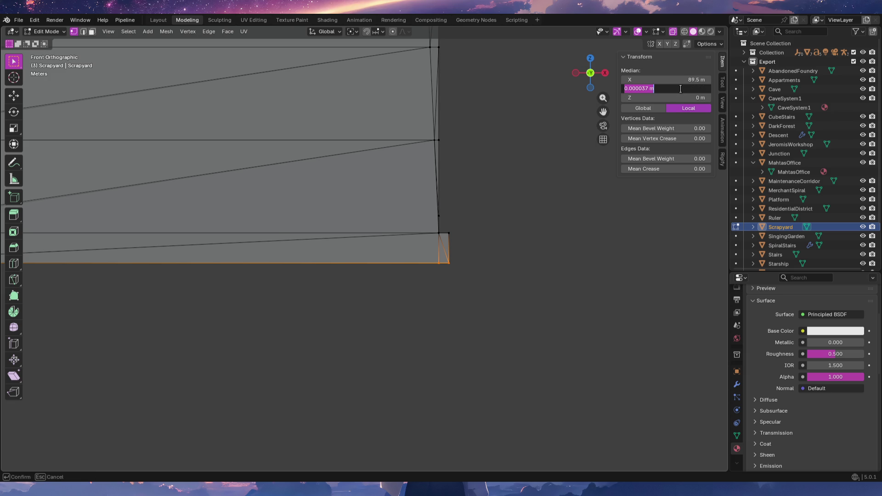
type("0")
key("Return")
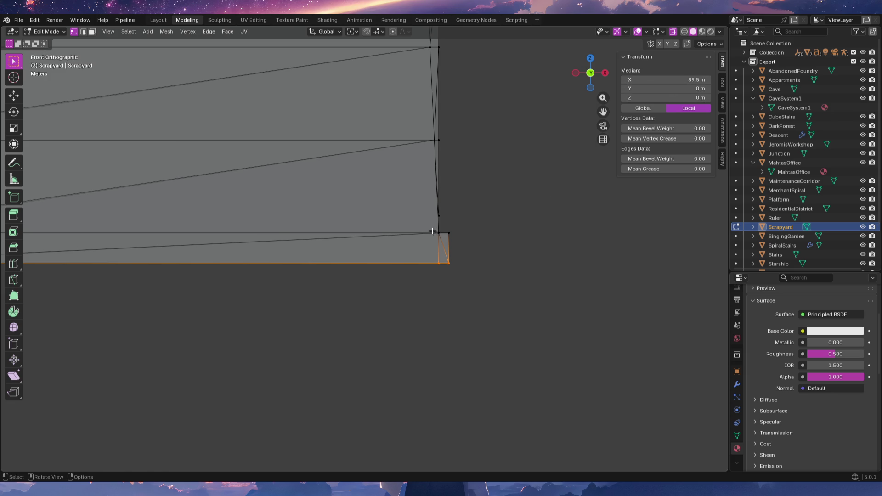
Set the vertex above that corner to Y 0, Z 3 m and return to Object Mode.
left_click(442, 234)
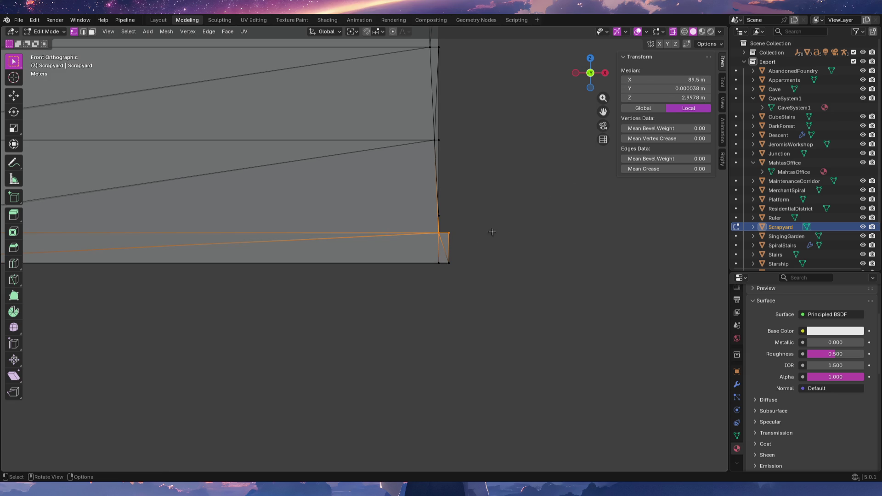
double_click(681, 97)
key("Return")
double_click(686, 88)
type("0")
key("Return")
mouse_move(556, 242)
middle_mouse_down()
mouse_move(487, 244)
mouse_move(472, 274)
mouse_move(430, 300)
mouse_move(454, 297)
mouse_move(487, 246)
mouse_move(399, 241)
mouse_move(446, 238)
middle_mouse_up()
key("Tab")
Select the CaveSystem1 object and orbit around its mesh.
left_click(452, 191)
mouse_move(452, 192)
middle_mouse_down()
mouse_move(346, 198)
mouse_move(366, 197)
mouse_move(370, 208)
mouse_move(270, 174)
middle_mouse_up()
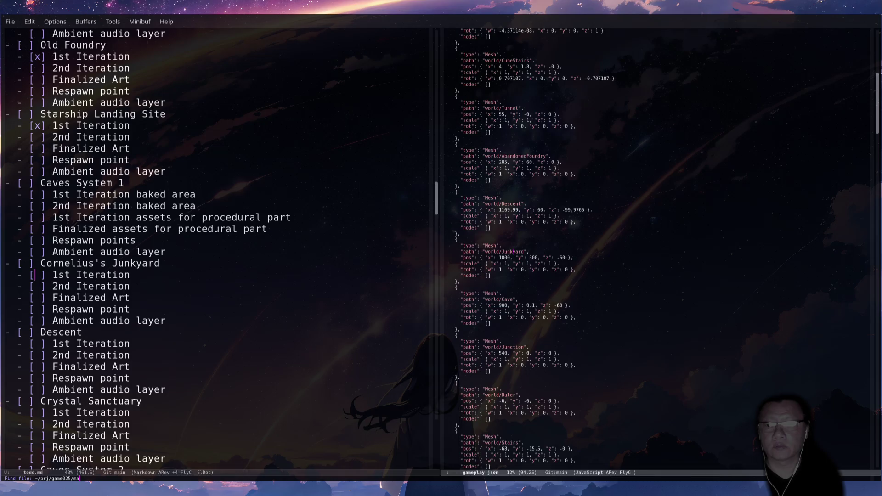
In main.cpp, rename the world/Scrapyard mesh asset to world/Junkyard and save the file.
key("Tab")
type("in.cpp")
key("Return")
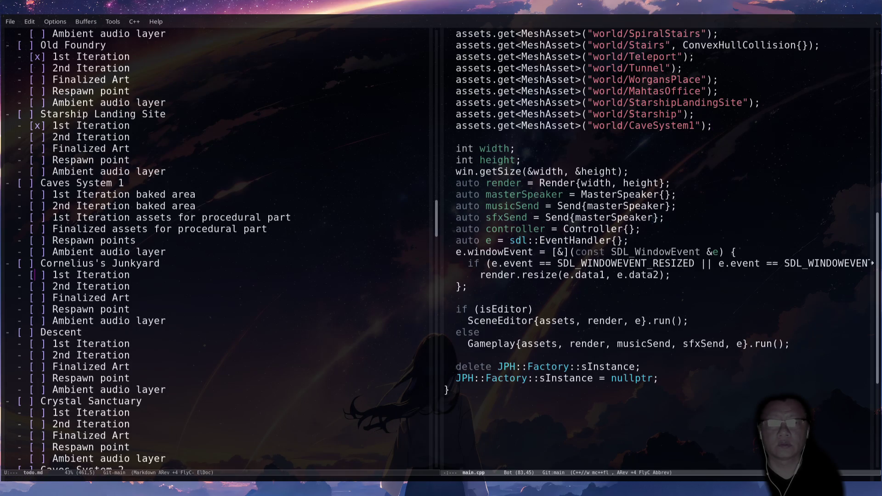
key("ctrl+r")
type("scra")
key("Return")
key("Right")
key("Right")
key("Right")
key("BackSpace")
key("BackSpace")
key("BackSpace")
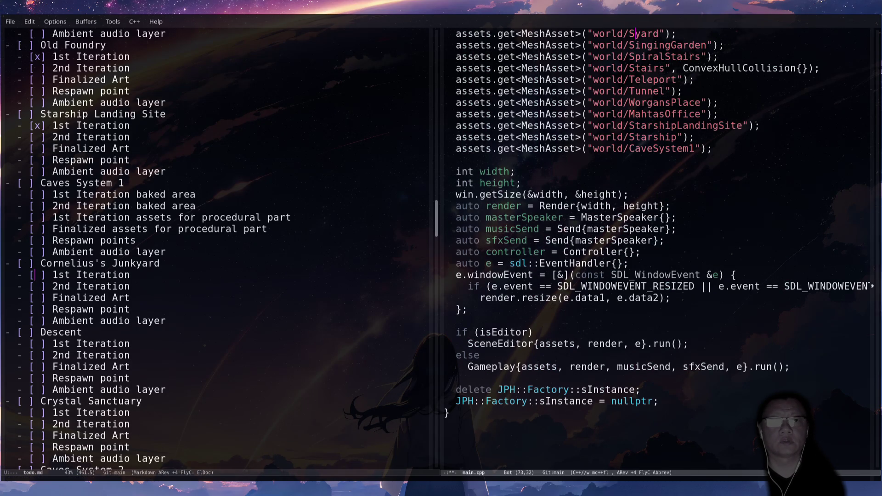
type("k")
key("ctrl+x")
key("ctrl+s")
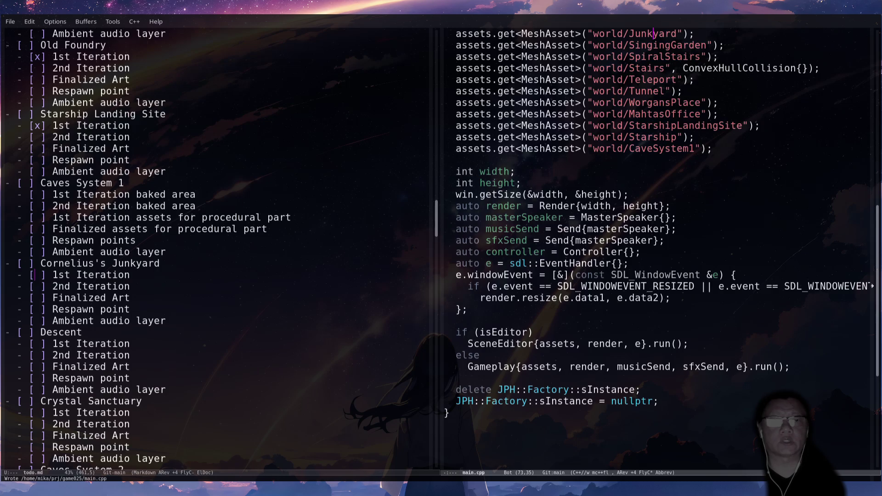
Bring up the project's Magit status and move to the gameplay.json change.
key("ctrl+x")
key("g")
key("n")
key("n")
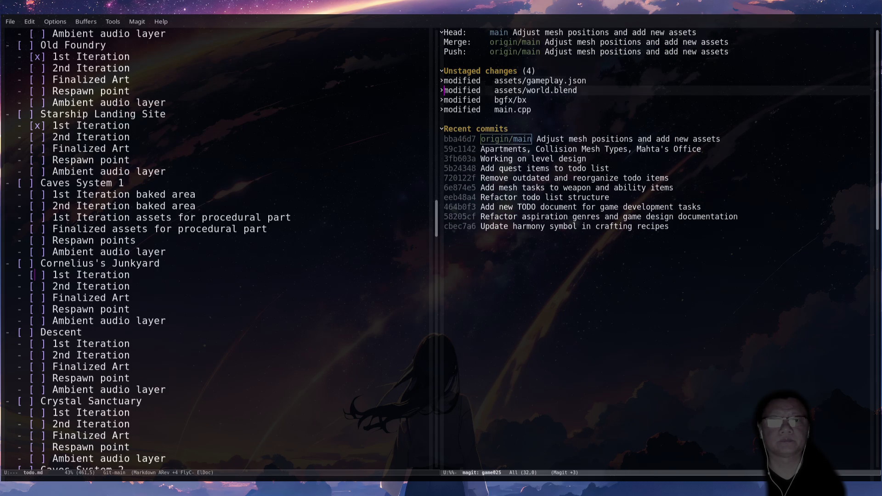
Review the gameplay.json and main.cpp diffs in Magit.
key("Tab")
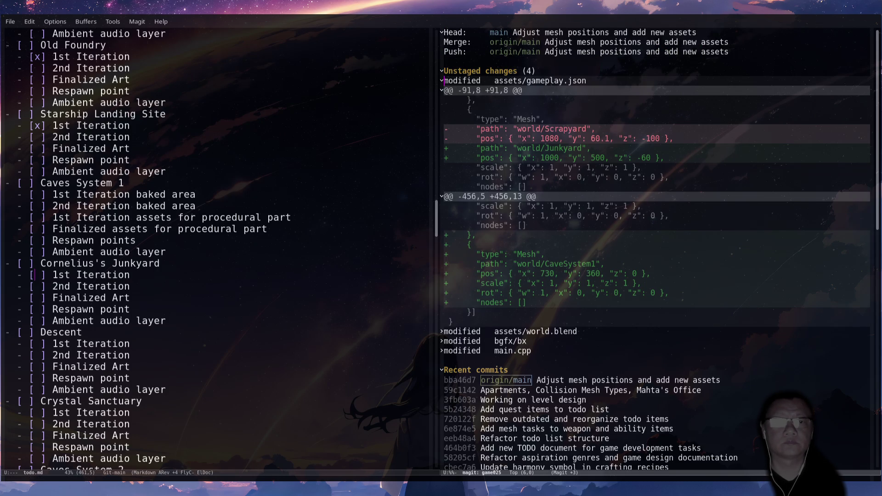
key("Tab")
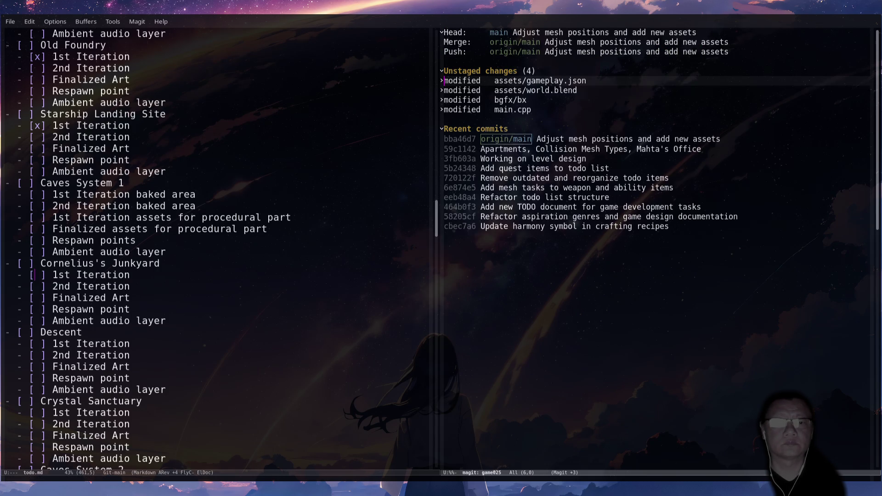
key("n")
key("n")
key("Tab")
key("Tab")
key("n")
key("Tab")
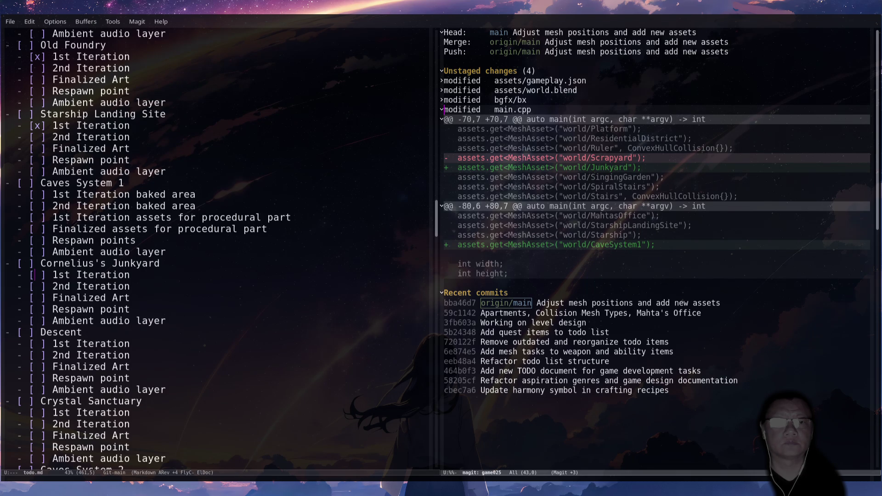
key("Tab")
Rebuild the assets and game, then relaunch it from the gdb buffer with run.
key("F5")
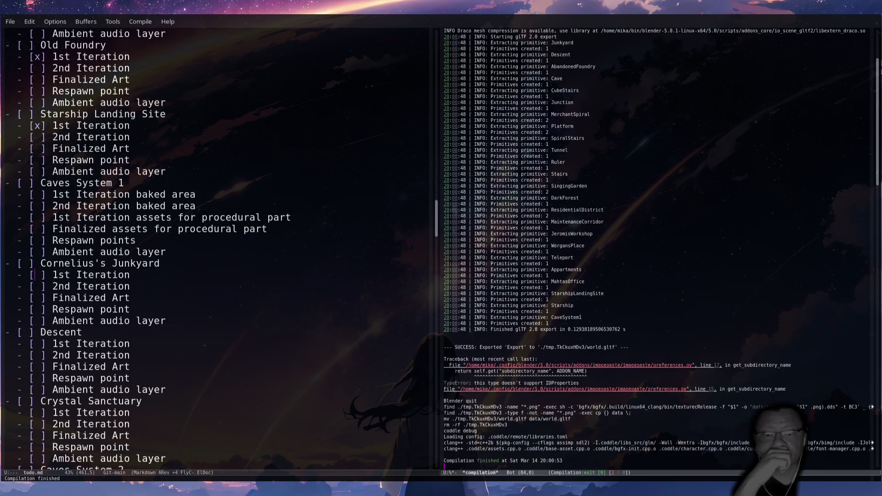
key("ctrl+x")
key("b")
key("Return")
type("run")
key("Return")
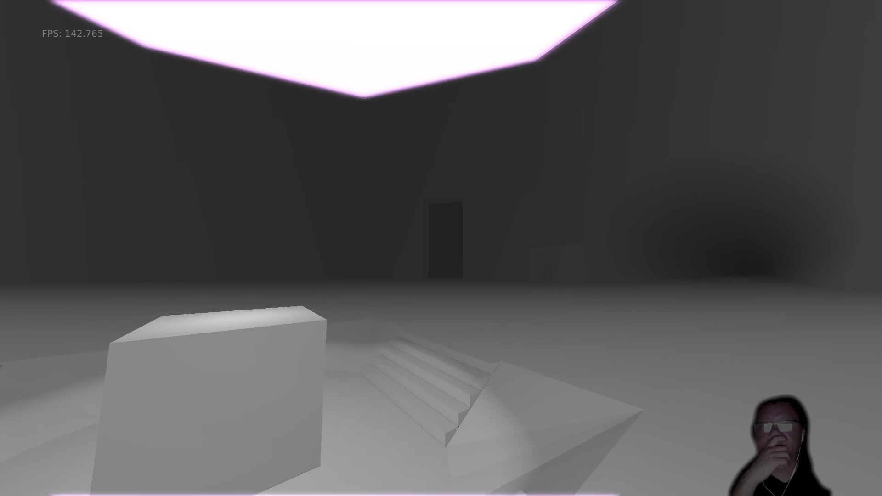
Walk forward through the doorway and down the grey tunnel in game025.
key("w")
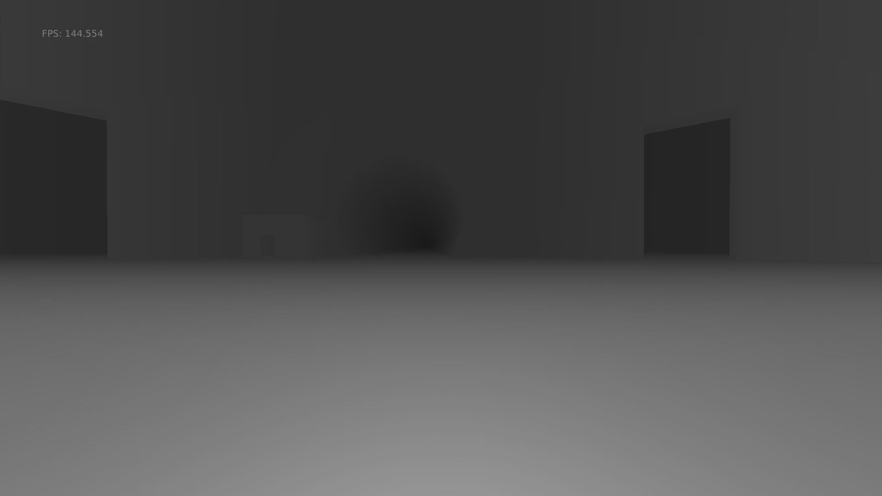
key("w")
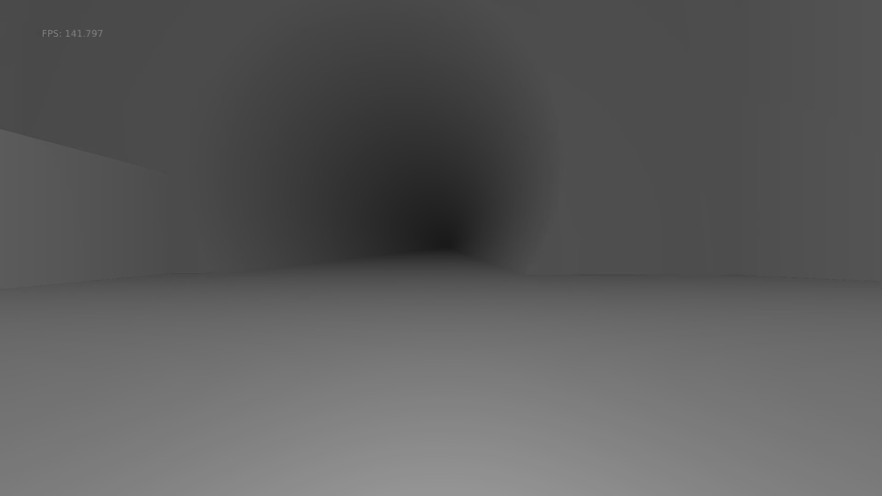
key("w")
key("w")
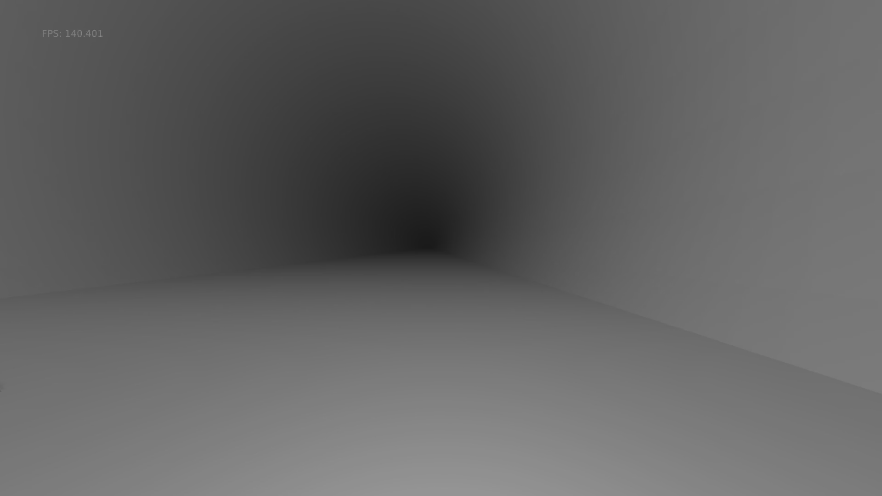
key("w")
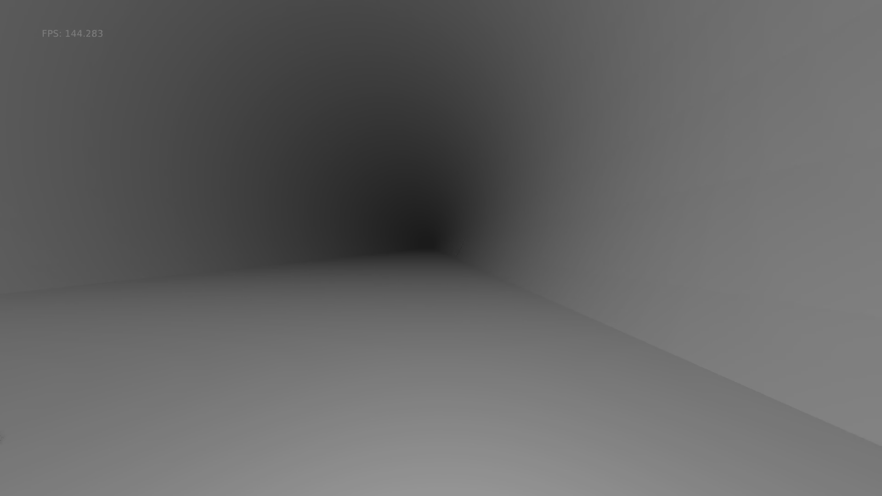
key("w")
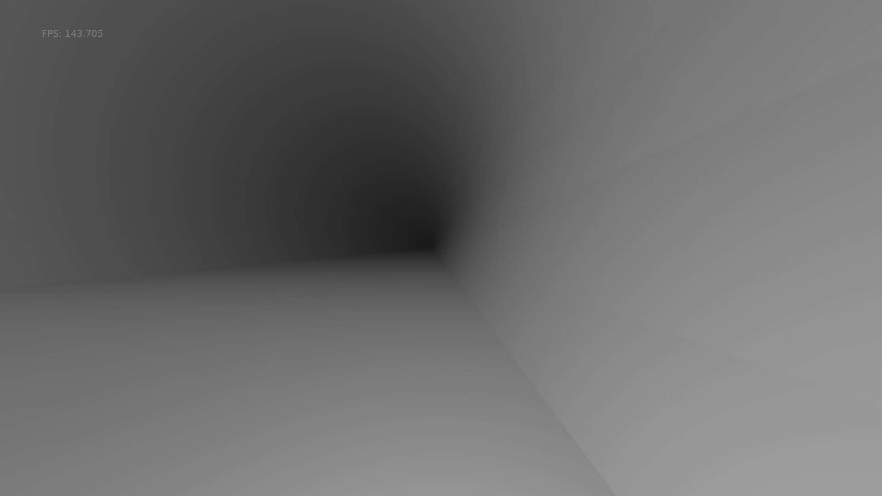
key("a")
key("s")
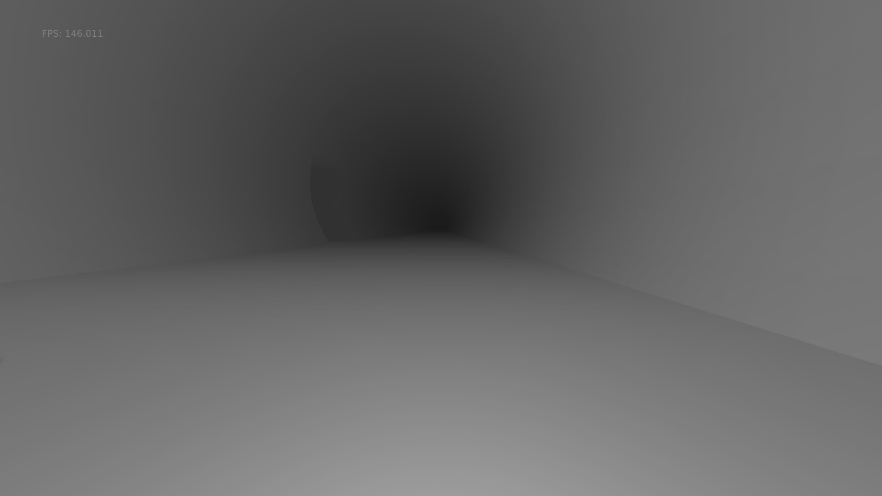
key("w")
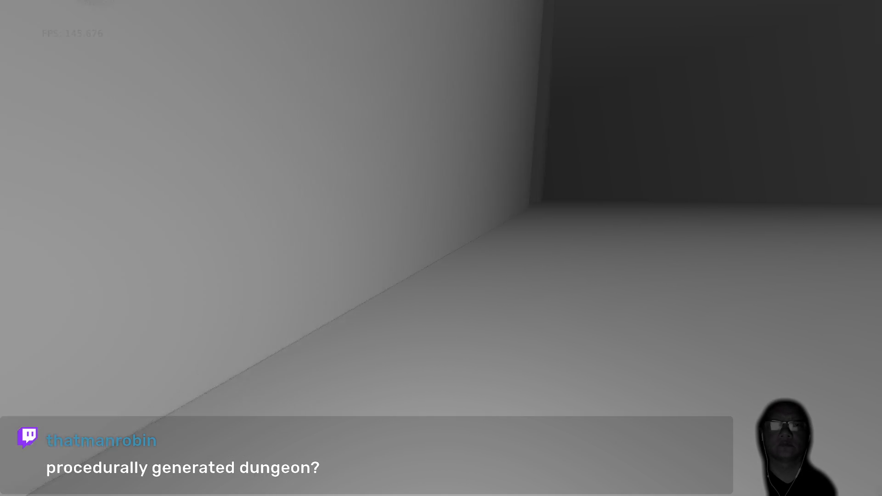
Leave the game and switch through Emacs and Chrome to the Restream Chat window.
key("alt+Tab")
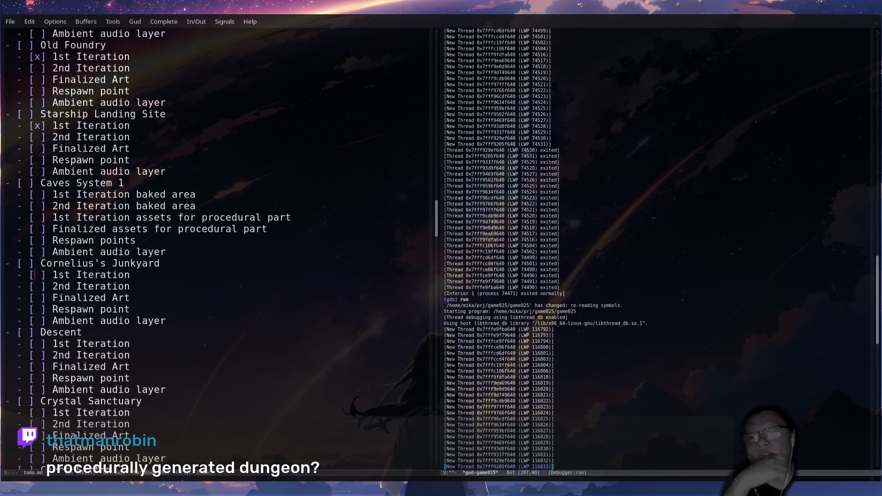
key("alt+Tab")
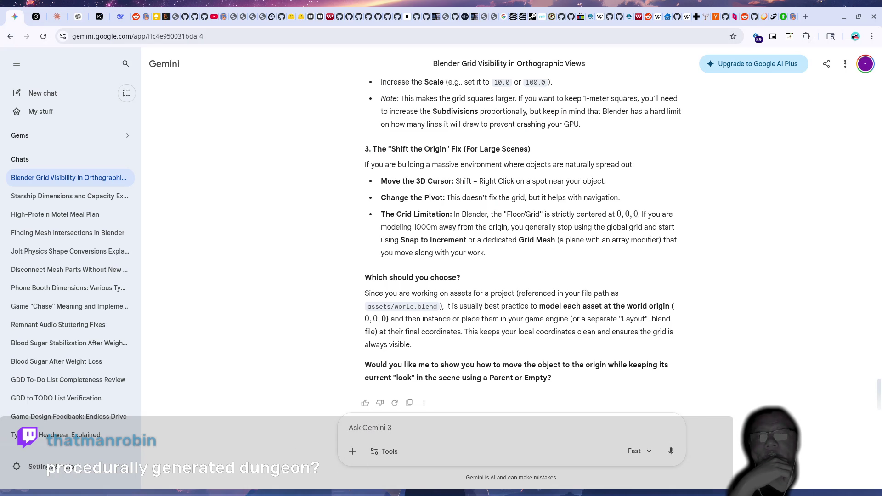
key("alt+Tab")
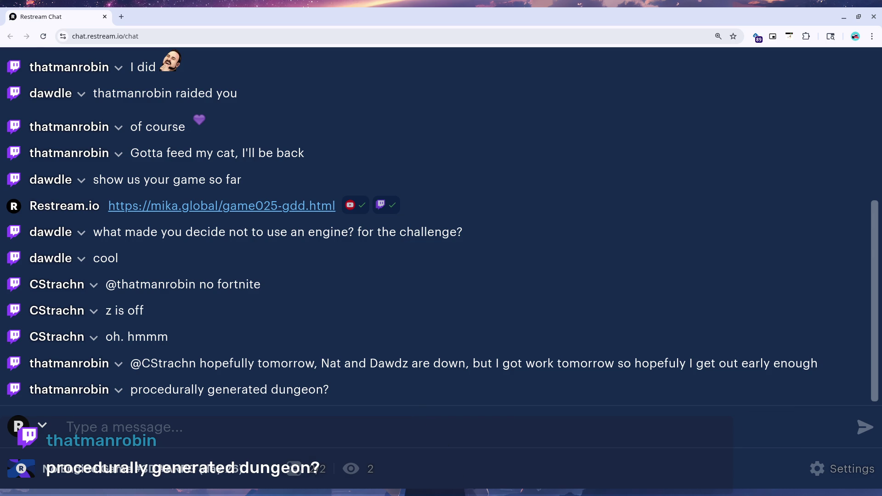
Return from Restream Chat to Blender and orbit around the Junkyard model.
key("alt+Tab")
mouse_move(522, 329)
middle_mouse_down()
mouse_move(266, 266)
mouse_move(498, 301)
mouse_move(408, 272)
mouse_move(524, 393)
mouse_move(459, 359)
mouse_move(425, 319)
mouse_move(447, 286)
mouse_move(419, 314)
mouse_move(370, 304)
mouse_move(293, 329)
mouse_move(322, 358)
mouse_move(434, 387)
mouse_move(345, 246)
mouse_move(361, 310)
mouse_move(391, 232)
mouse_move(295, 281)
mouse_move(568, 323)
middle_mouse_up()
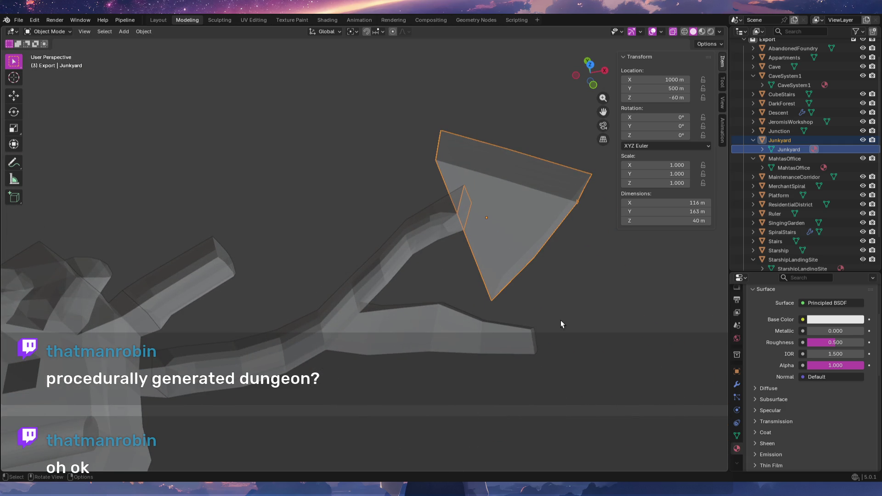
Select the Junkyard and inspect it from high, interior and near-horizontal angles.
mouse_move(545, 357)
middle_mouse_down("shift")
mouse_move(487, 322)
mouse_move(541, 358)
mouse_move(457, 349)
mouse_move(495, 372)
mouse_move(392, 368)
middle_mouse_up("shift")
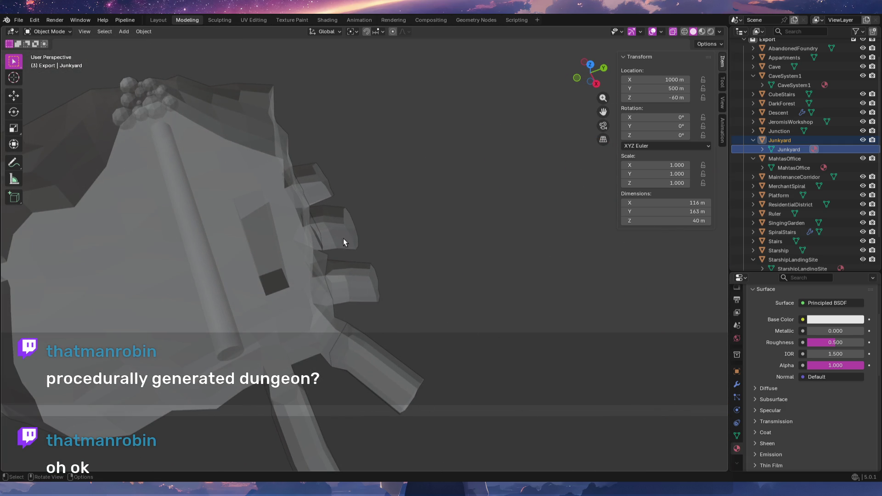
mouse_move(351, 183)
middle_mouse_down()
mouse_move(340, 261)
mouse_move(294, 261)
mouse_move(299, 298)
middle_mouse_up()
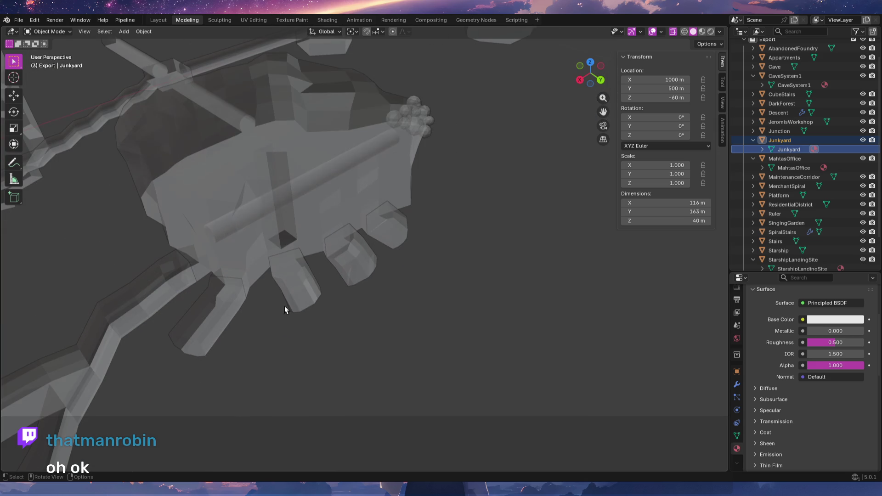
scroll(375, 275, "down", 3)
scroll(342, 330, "down", 2)
mouse_move(356, 228)
middle_mouse_down("shift")
mouse_move(338, 427)
mouse_move(378, 331)
mouse_move(398, 205)
mouse_move(276, 434)
mouse_move(432, 214)
mouse_move(299, 339)
mouse_move(404, 321)
middle_mouse_up("shift")
scroll(378, 321, "up", 2)
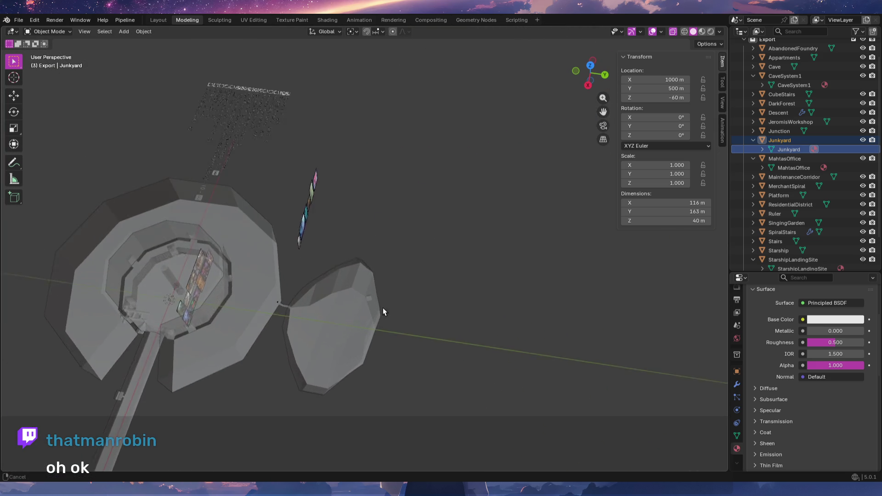
scroll(354, 304, "up", 3)
left_click(308, 335)
mouse_move(317, 330)
middle_mouse_down()
mouse_move(362, 279)
mouse_move(382, 299)
mouse_move(370, 322)
mouse_move(296, 295)
middle_mouse_up()
scroll(348, 304, "down", 3)
middle_click_drag(348, 304, 260, 292)
middle_click_drag(310, 383, 412, 403)
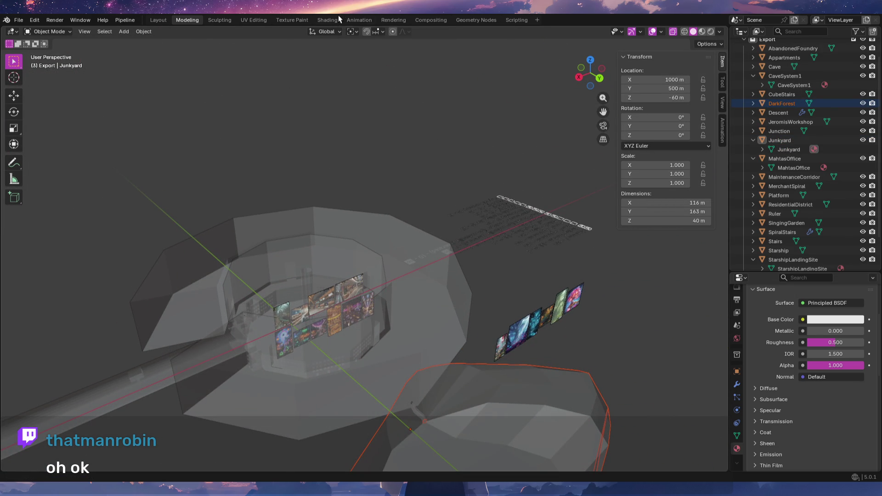
mouse_move(409, 189)
middle_mouse_down()
mouse_move(354, 466)
mouse_move(309, 477)
middle_mouse_up()
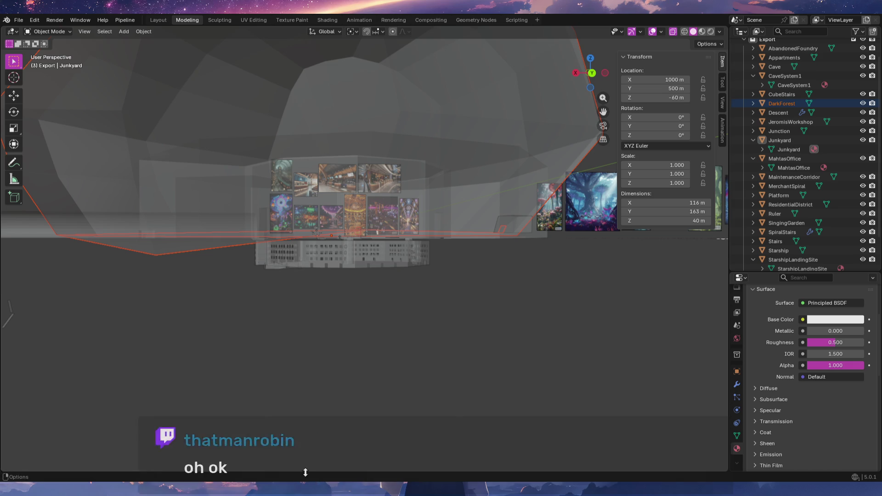
mouse_move(291, 359)
middle_mouse_down()
mouse_move(335, 331)
mouse_move(498, 340)
mouse_move(335, 359)
mouse_move(288, 290)
middle_mouse_up()
Select the MaintenanceCorridor and view it from a low angle and from above.
left_click(289, 270)
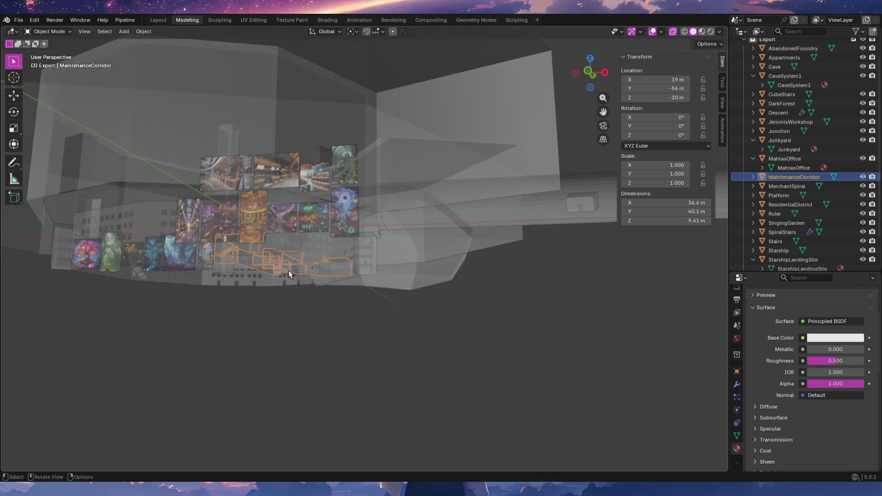
scroll(289, 270, "up", 3)
mouse_move(309, 259)
middle_mouse_down()
mouse_move(325, 309)
mouse_move(354, 346)
mouse_move(467, 337)
mouse_move(433, 329)
mouse_move(437, 347)
mouse_move(443, 330)
mouse_move(429, 328)
middle_mouse_up()
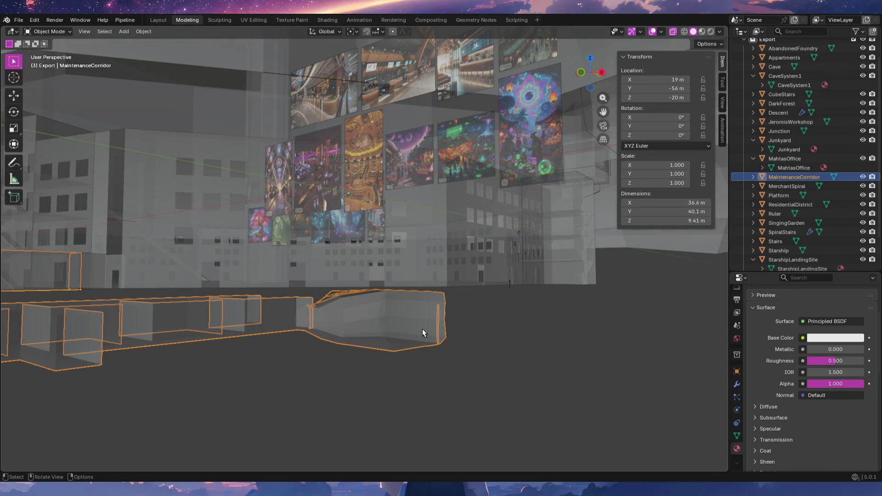
scroll(437, 329, "up", 3)
scroll(347, 316, "up", 2)
mouse_move(505, 310)
middle_mouse_down("shift")
mouse_move(477, 288)
mouse_move(383, 310)
mouse_move(395, 346)
mouse_move(435, 296)
mouse_move(317, 274)
mouse_move(412, 288)
mouse_move(422, 352)
mouse_move(413, 354)
mouse_move(440, 343)
mouse_move(419, 352)
mouse_move(382, 347)
mouse_move(387, 339)
mouse_move(355, 351)
mouse_move(372, 353)
mouse_move(363, 304)
middle_mouse_up("shift")
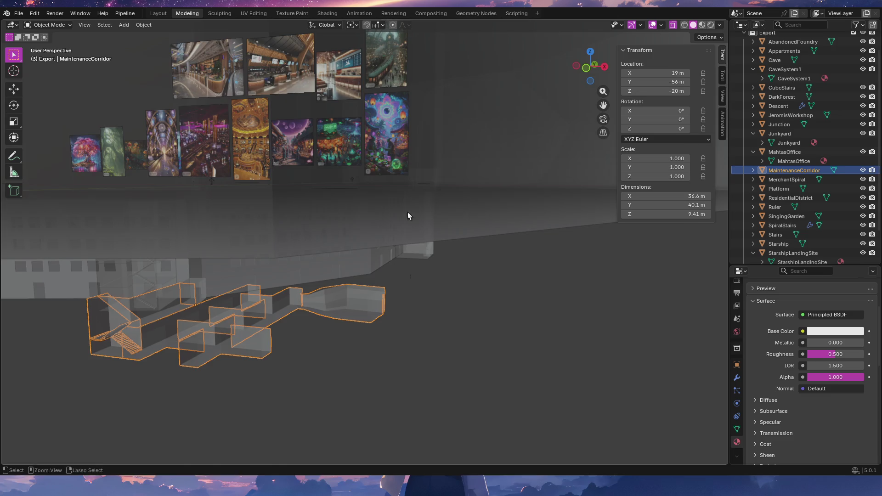
Orbit to a side view of the corridor tunnel beside the horseshoe passage.
mouse_move(407, 212)
middle_mouse_down()
mouse_move(420, 235)
mouse_move(408, 282)
mouse_move(435, 273)
mouse_move(358, 309)
mouse_move(449, 210)
middle_mouse_up()
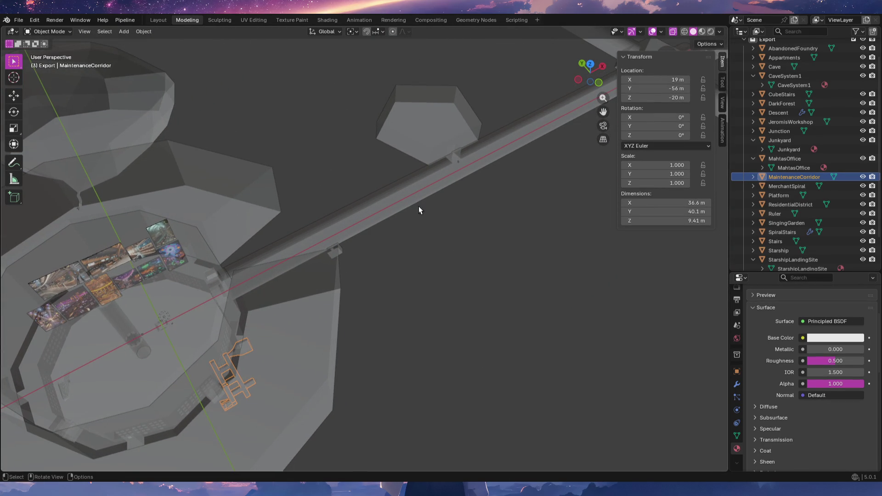
mouse_move(261, 270)
middle_mouse_down()
mouse_move(522, 295)
mouse_move(298, 288)
mouse_move(415, 300)
mouse_move(238, 299)
mouse_move(400, 304)
mouse_move(400, 320)
middle_mouse_up()
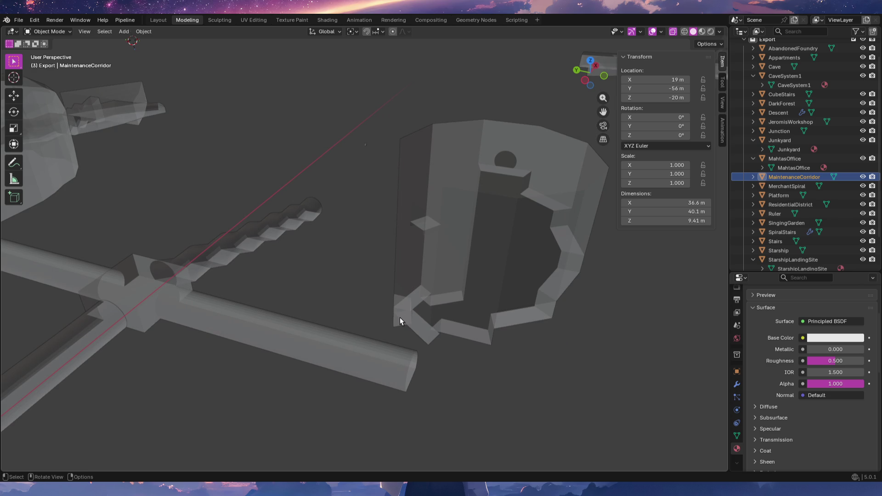
mouse_move(368, 317)
middle_mouse_down()
mouse_move(388, 287)
mouse_move(313, 290)
mouse_move(383, 286)
mouse_move(383, 306)
mouse_move(375, 288)
mouse_move(364, 291)
middle_mouse_up()
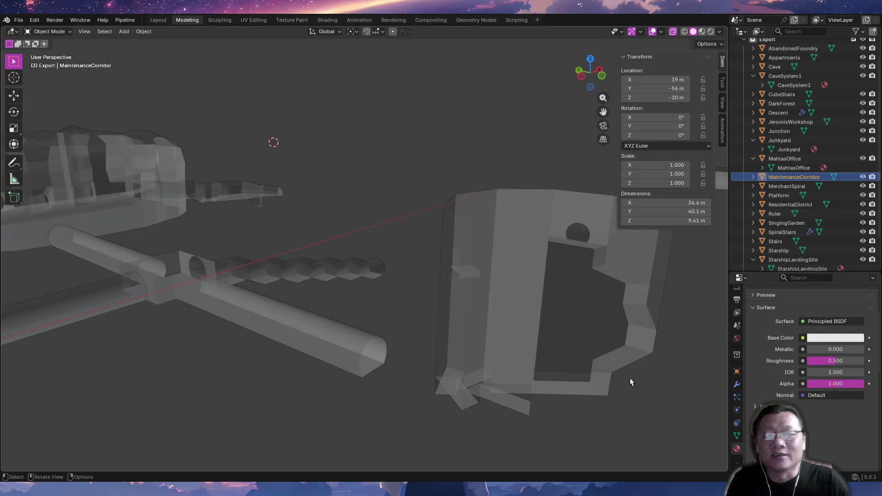
Orbit the scene to look around the MaintenanceCorridor layout after the break.
mouse_move(630, 377)
middle_mouse_down()
mouse_move(452, 328)
mouse_move(476, 375)
middle_mouse_up()
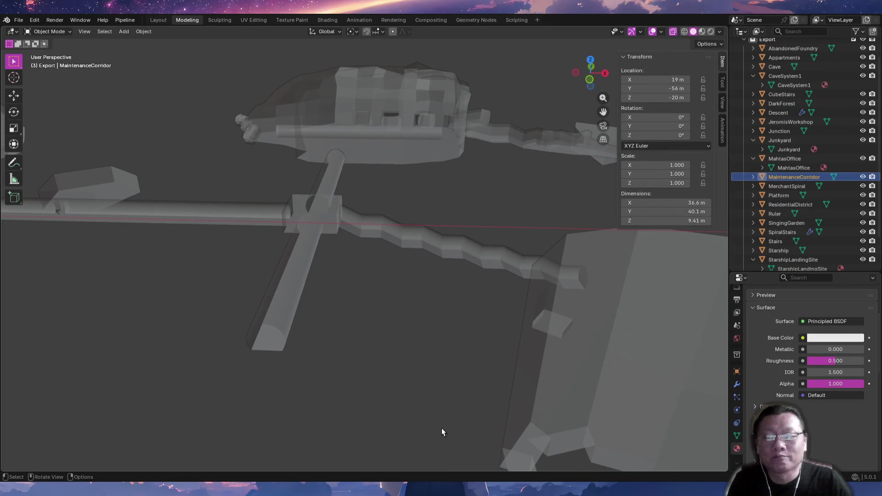
Switch to todo.md, tick the Cornelius's Junkyard heading by mistake and untick it again.
key("alt+Tab")
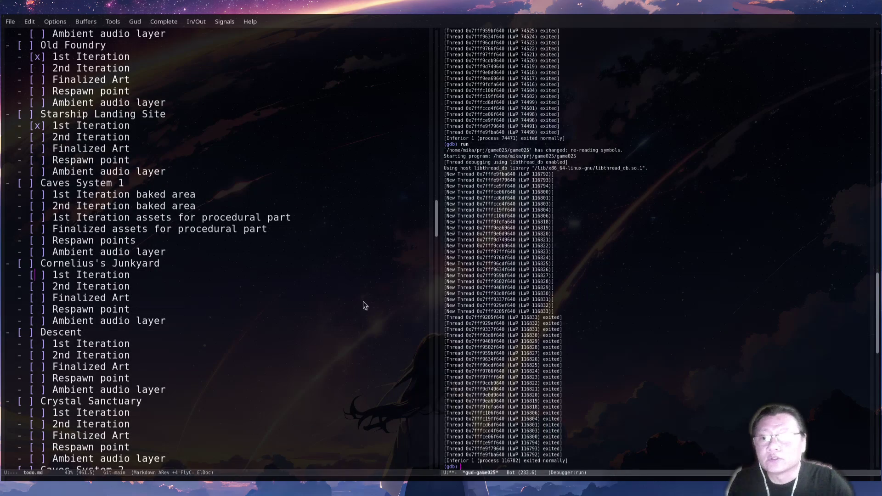
key("ctrl+x")
key("o")
key("Up")
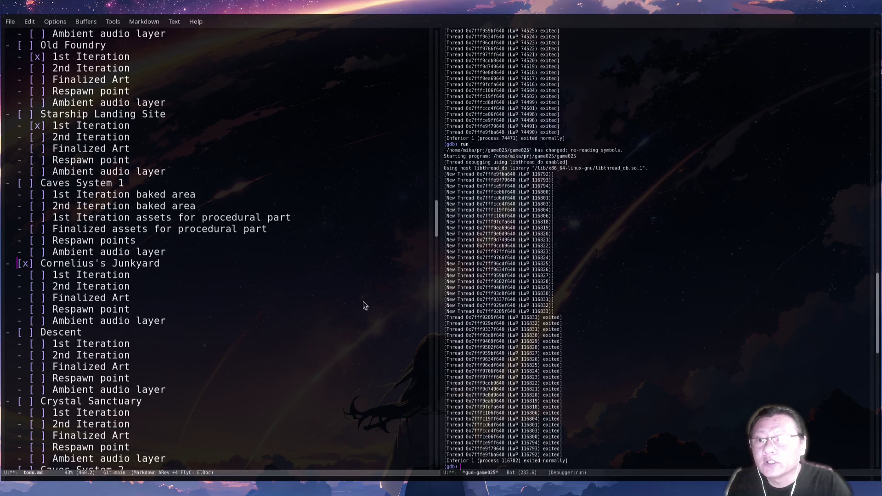
key("ctrl+c")
key("ctrl+x")
key("ctrl+x")
key("Up")
key("Up")
key("Up")
key("Down")
key("Down")
key("Down")
key("Down")
key("Down")
key("ctrl+c")
key("ctrl+x")
key("ctrl+x")
key("Down")
Mark Junkyard 1st Iteration and Caves System 1 1st Iteration baked area as [x] done.
key("ctrl+c")
key("ctrl+x")
key("ctrl+x")
key("Up")
key("Up")
key("Up")
key("Up")
key("Up")
key("Up")
key("Down")
key("Down")
key("Down")
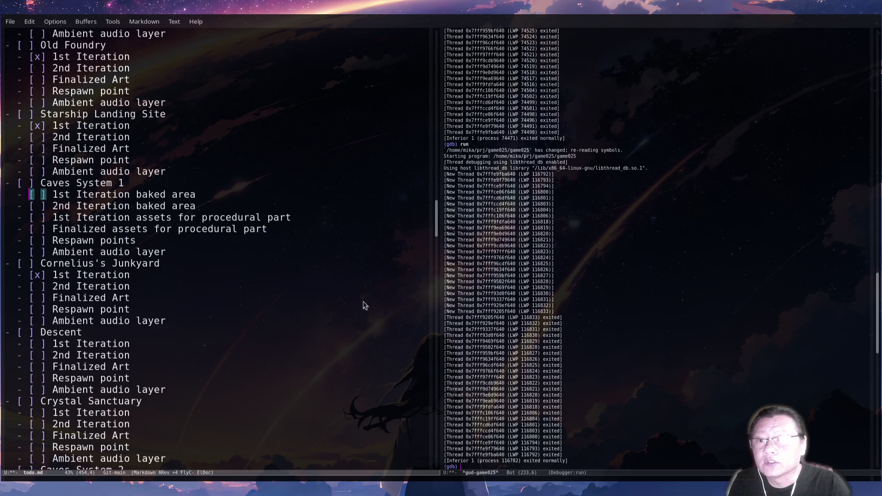
key("ctrl+c")
key("ctrl+x")
key("ctrl+x")
key("Down")
key("Down")
key("Down")
key("Up")
key("Up")
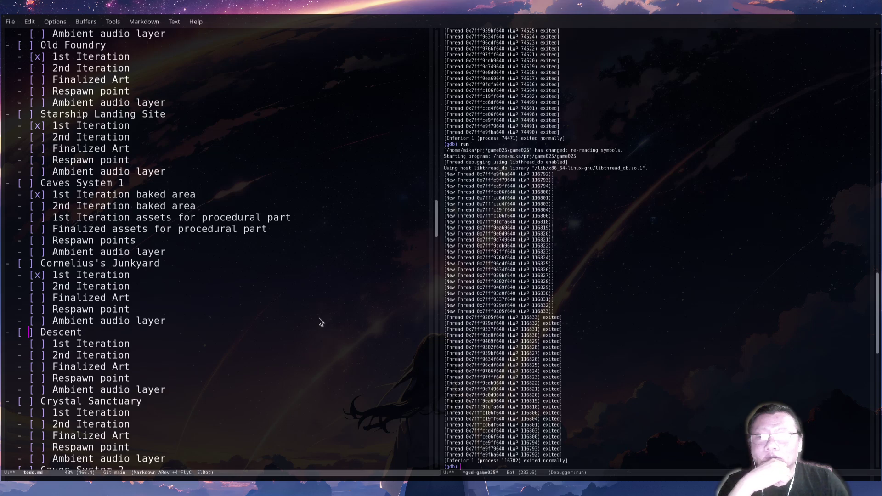
scroll(243, 331, "down", 3)
scroll(169, 324, "down", 2)
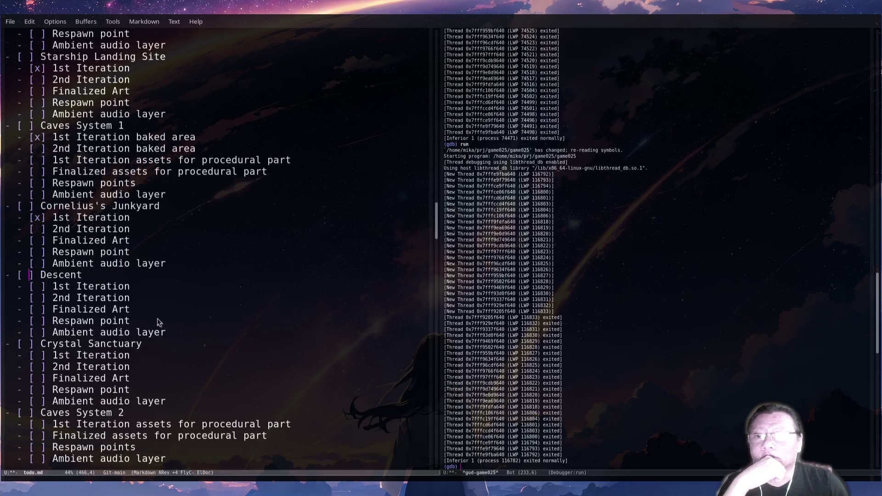
left_click(55, 286)
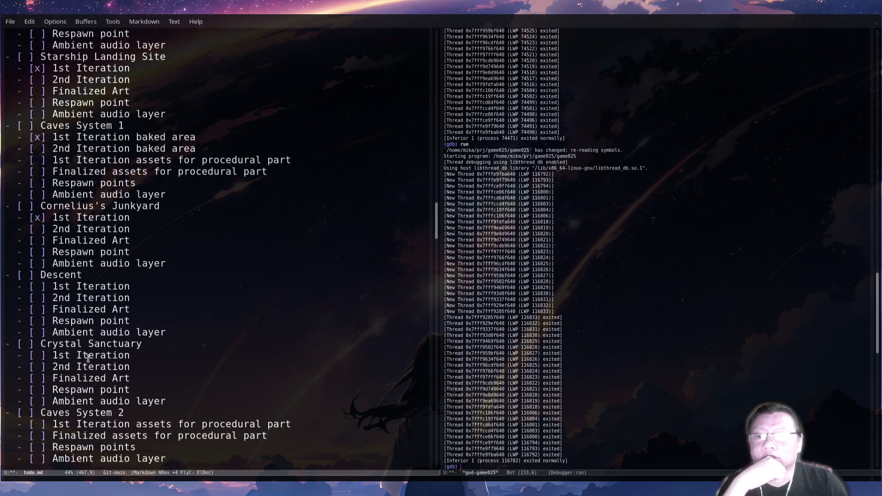
scroll(144, 366, "down", 3)
scroll(124, 358, "down", 3)
left_click(108, 355)
left_click(96, 288)
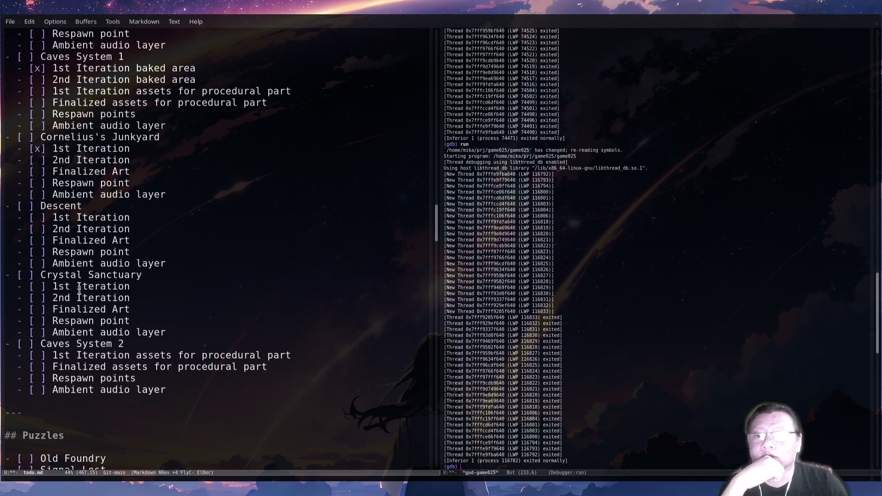
left_click(89, 288)
left_click(101, 356)
scroll(151, 345, "down", 3)
scroll(153, 339, "down", 2)
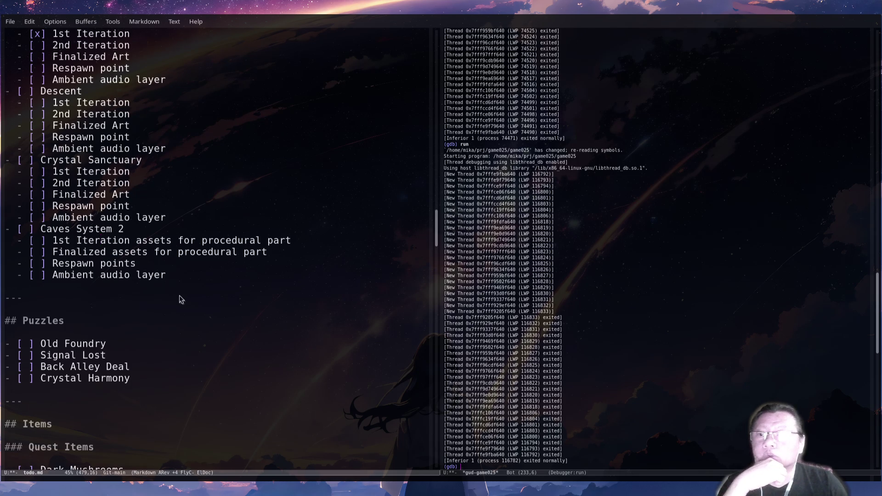
scroll(179, 299, "up", 2)
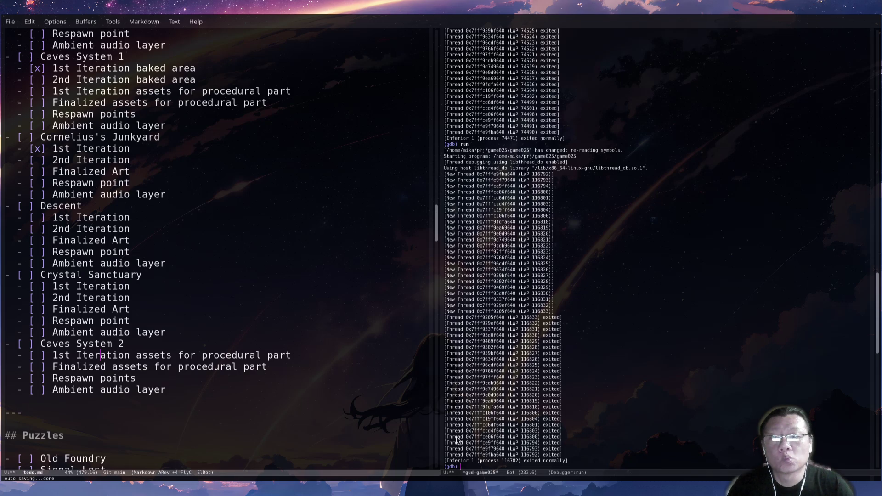
Return to Blender, select the Junkyard object and frame it in the viewport.
key("alt+Tab")
mouse_move(445, 348)
middle_mouse_down()
mouse_move(415, 315)
mouse_move(471, 310)
mouse_move(464, 304)
middle_mouse_up()
left_click(515, 222)
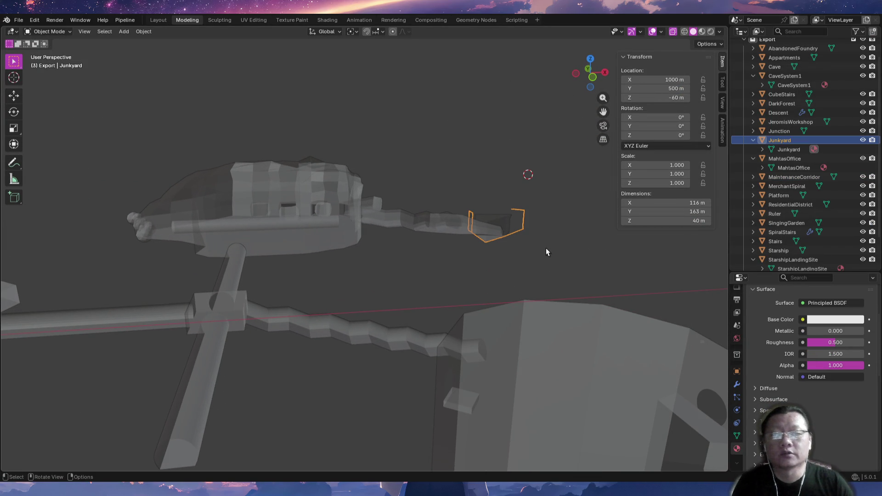
key("KP_Decimal")
Orbit in on the Junkyard's narrow end corner and begin a move.
mouse_move(562, 278)
middle_mouse_down()
mouse_move(493, 314)
mouse_move(454, 349)
mouse_move(509, 293)
middle_mouse_up()
mouse_move(489, 276)
middle_mouse_down()
mouse_move(501, 331)
mouse_move(514, 338)
middle_mouse_up()
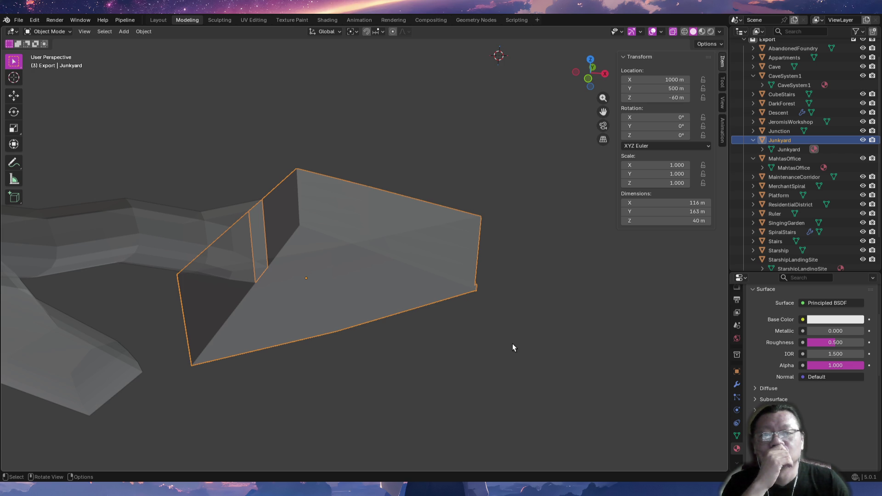
mouse_move(520, 301)
middle_mouse_down()
mouse_move(491, 306)
mouse_move(494, 315)
mouse_move(399, 322)
mouse_move(398, 252)
mouse_move(350, 259)
mouse_move(394, 284)
mouse_move(384, 308)
middle_mouse_up()
key("g")
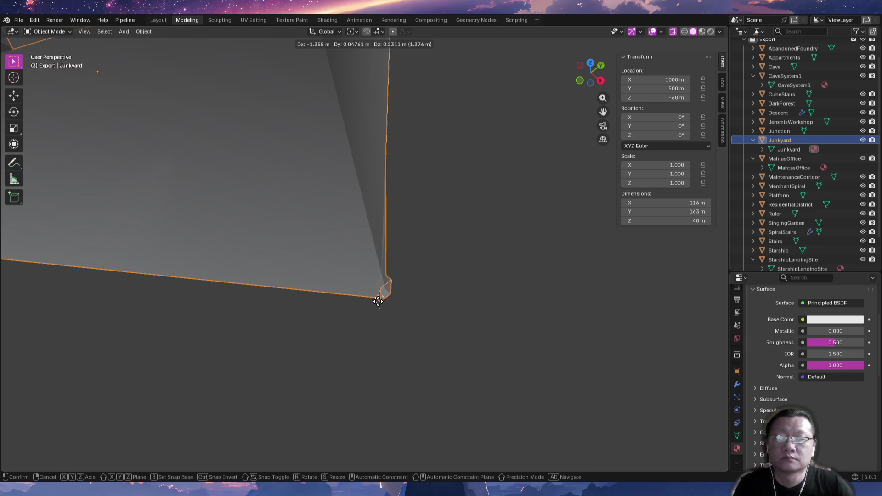
Confirm the small move and set the Snap Target to Grid for the corner geometry.
left_click(382, 304)
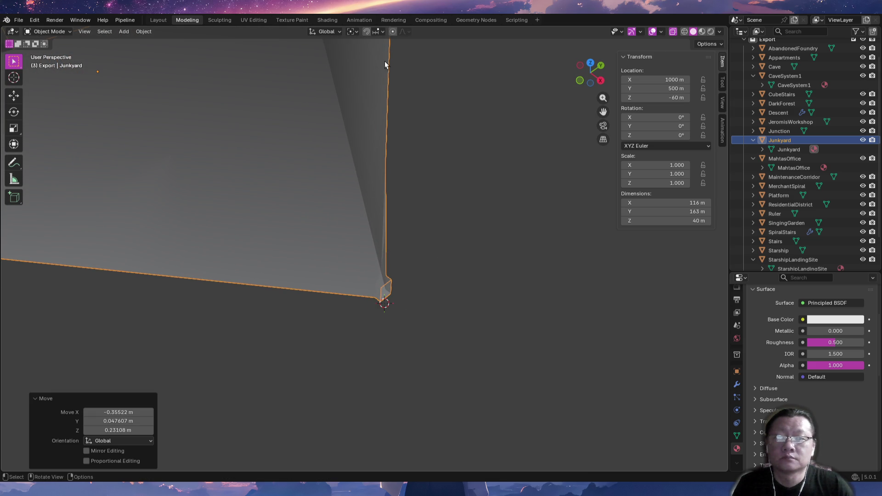
left_click(377, 31)
left_click(359, 88)
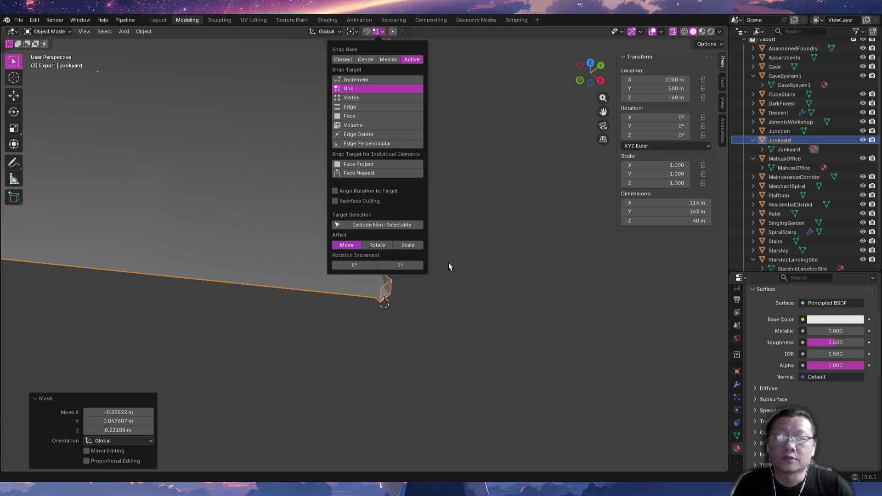
mouse_move(389, 304)
left_mouse_down()
mouse_move(380, 324)
mouse_move(384, 306)
left_mouse_up()
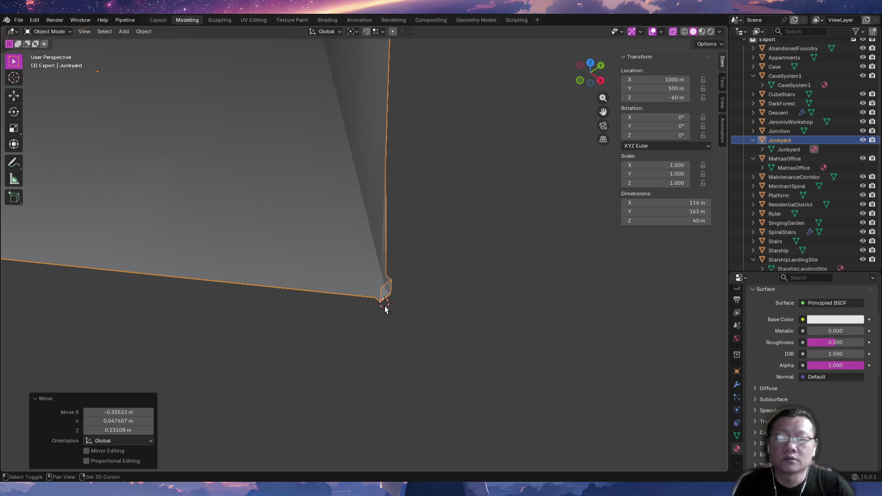
right_click(401, 313)
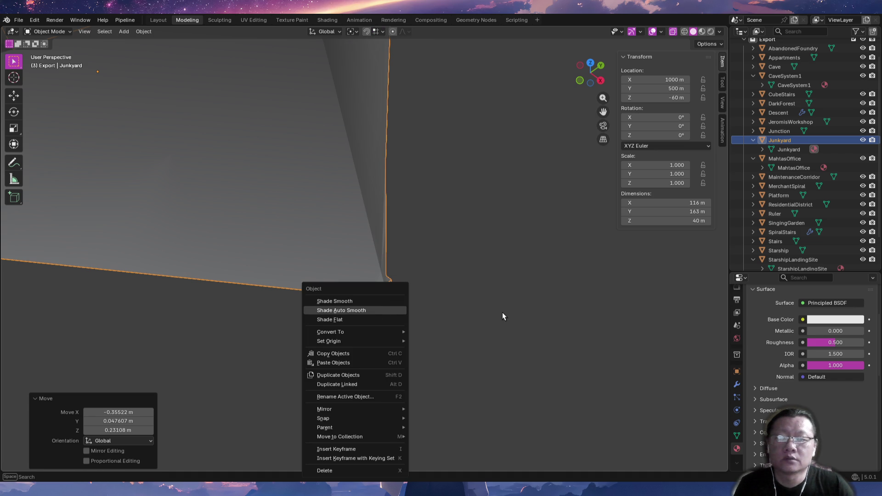
key("Escape")
Move the corner block by 79, 23, -38 m on the grid and adjust its position once more.
key("g")
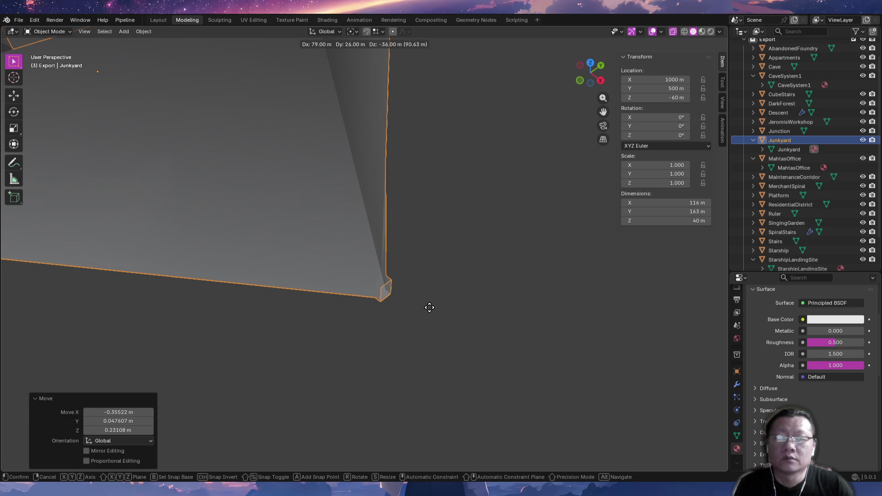
left_click(448, 312)
left_click(379, 32)
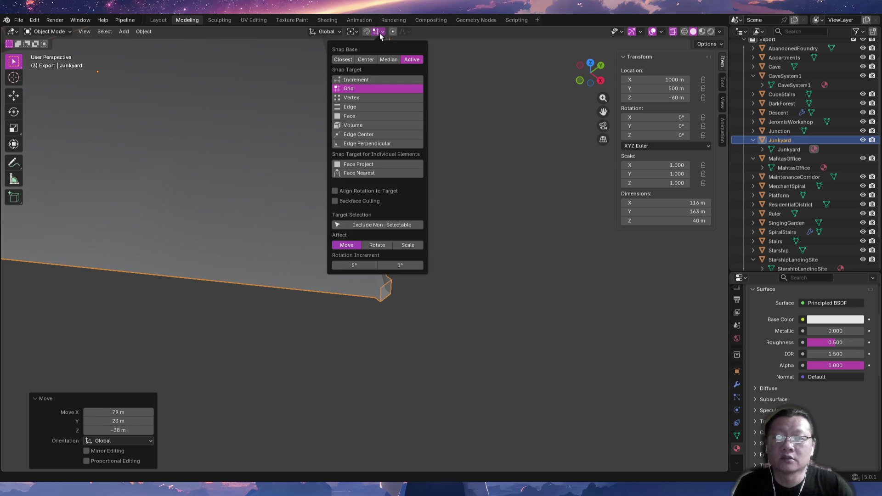
key("g")
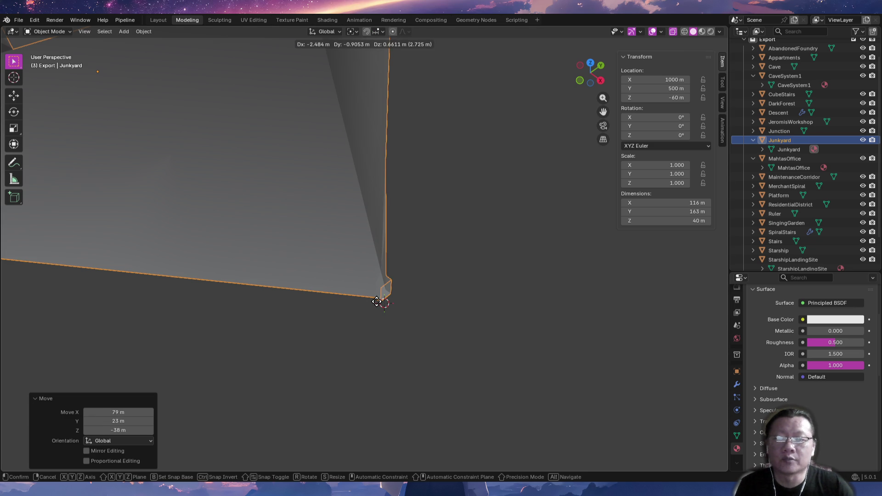
left_click(384, 305)
middle_click_drag(392, 321, 397, 316)
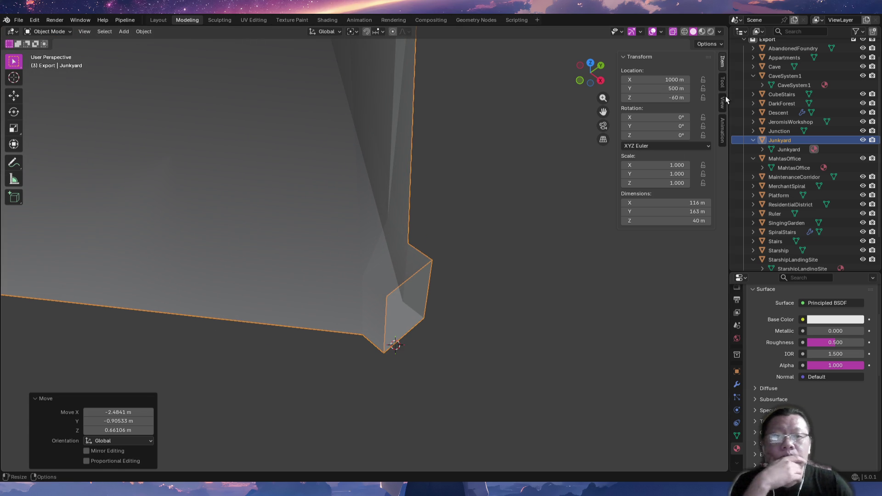
scroll(697, 143, "down", 2, "ctrl")
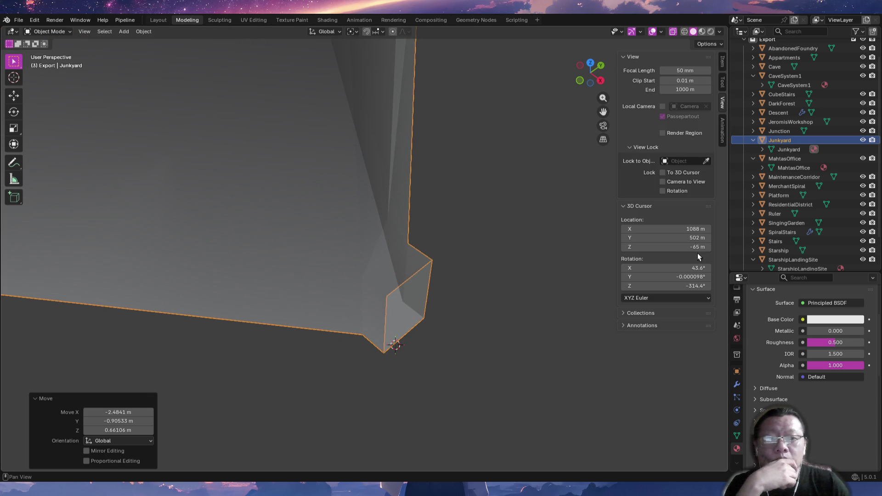
Set the 3D cursor to about X 1089 m, Y 501 m, Z -63 m in the View sidebar.
mouse_move(506, 311)
middle_mouse_down()
mouse_move(461, 313)
mouse_move(512, 295)
middle_mouse_up()
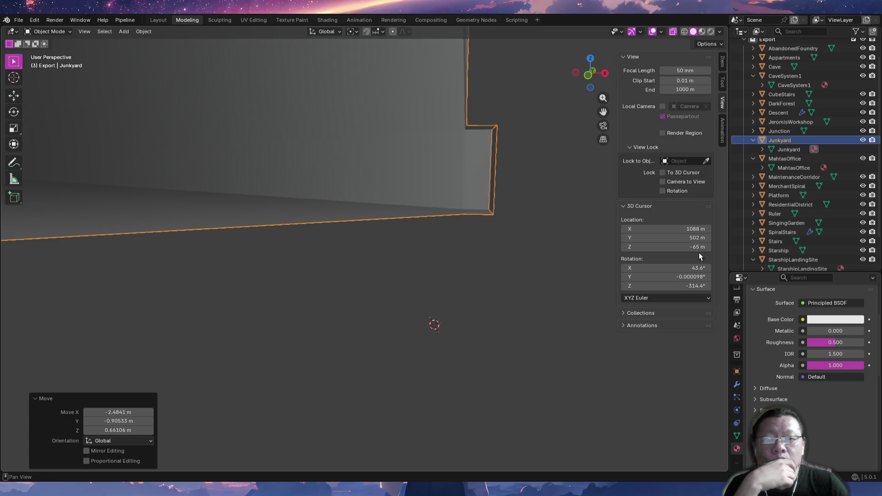
left_click_drag(708, 248, 706, 249)
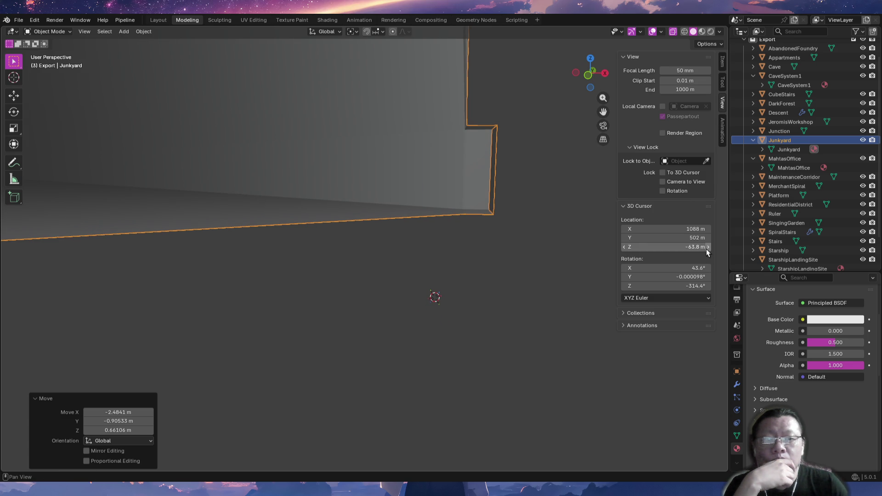
left_click_drag(706, 249, 681, 247)
mouse_move(493, 255)
middle_mouse_down()
mouse_move(394, 273)
mouse_move(522, 282)
middle_mouse_up()
left_click_drag(704, 232, 707, 230)
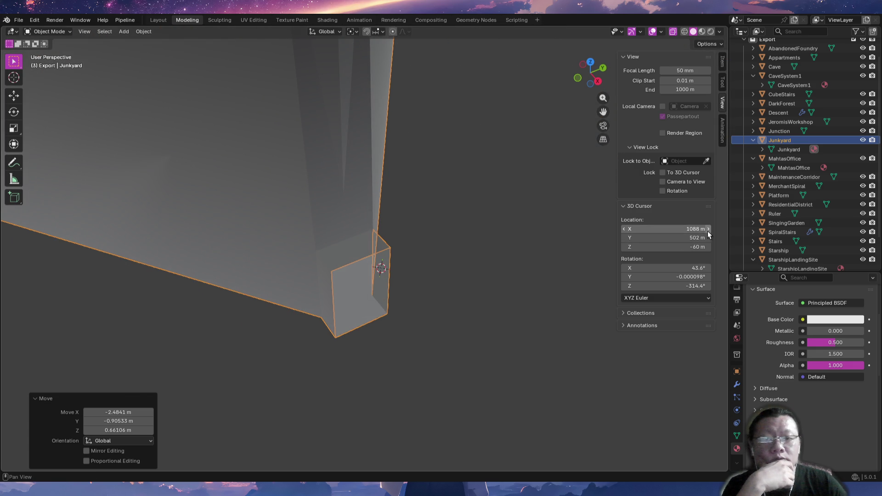
left_click(706, 231)
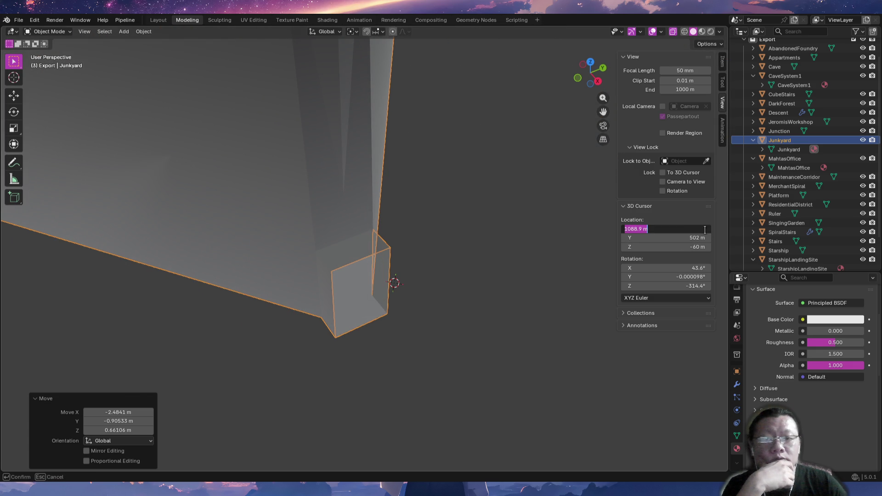
key("Return")
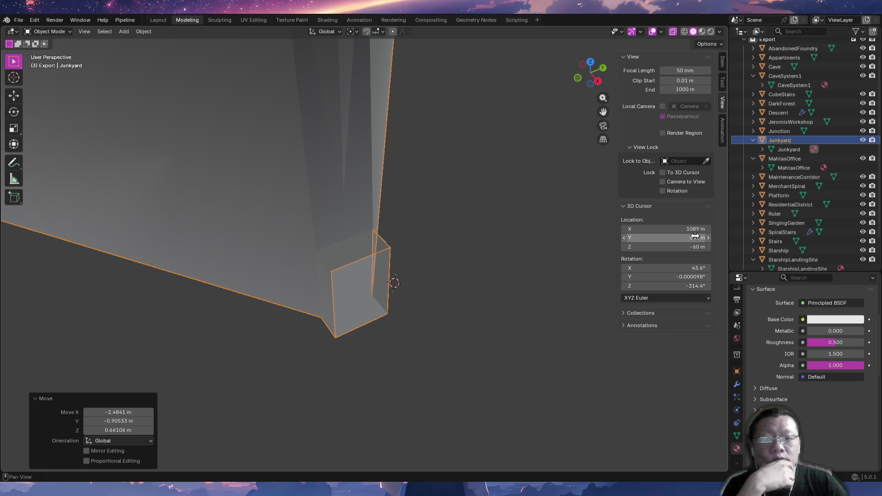
left_click_drag(695, 230, 665, 238)
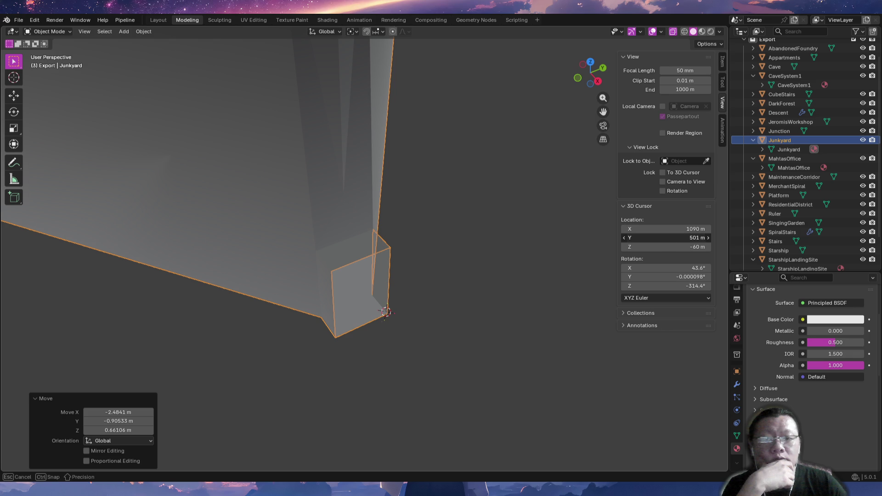
mouse_move(483, 324)
middle_mouse_down()
mouse_move(507, 326)
mouse_move(513, 289)
middle_mouse_up()
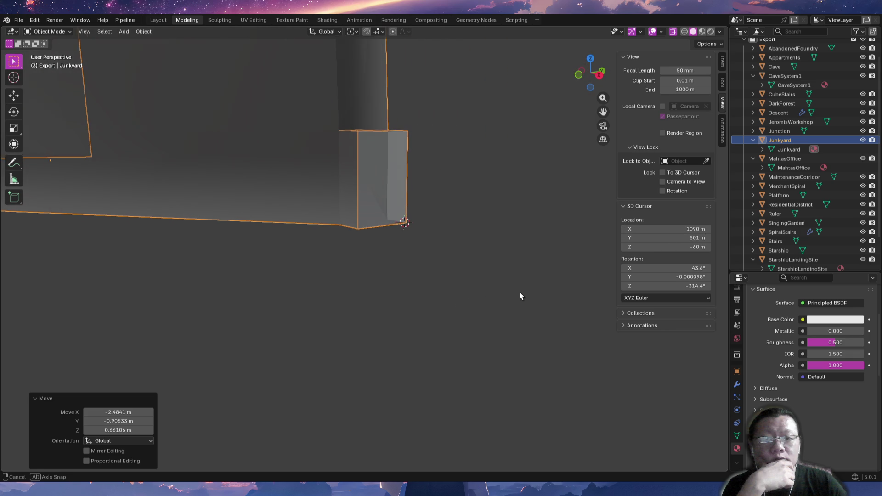
With Snap Target set to Vertex, move the corner block 90 m along X and check its transform.
left_click(381, 33)
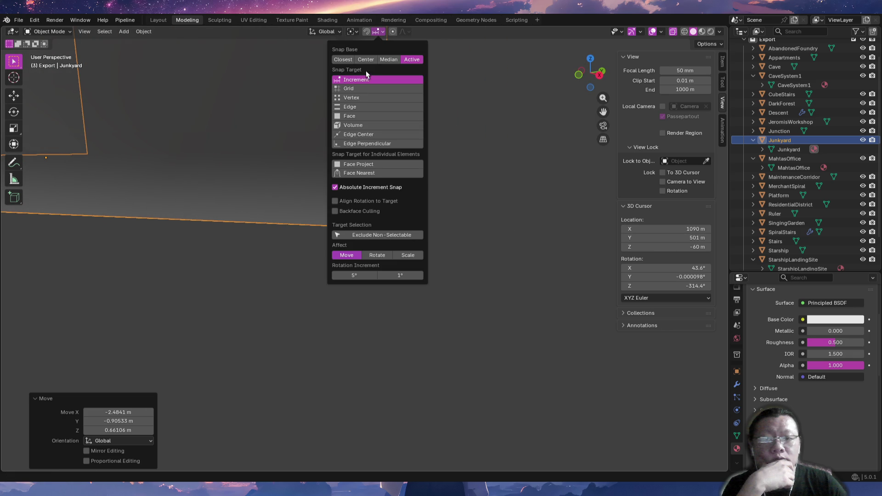
left_click(362, 99)
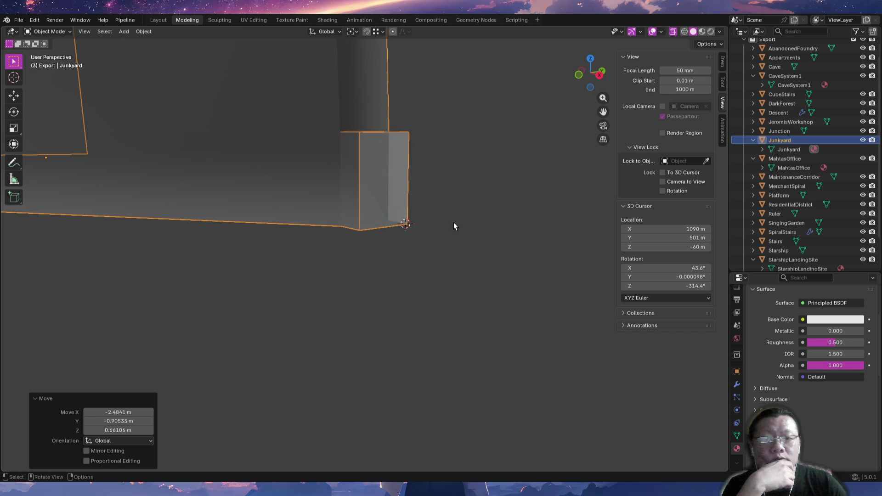
right_click(382, 222)
key("g")
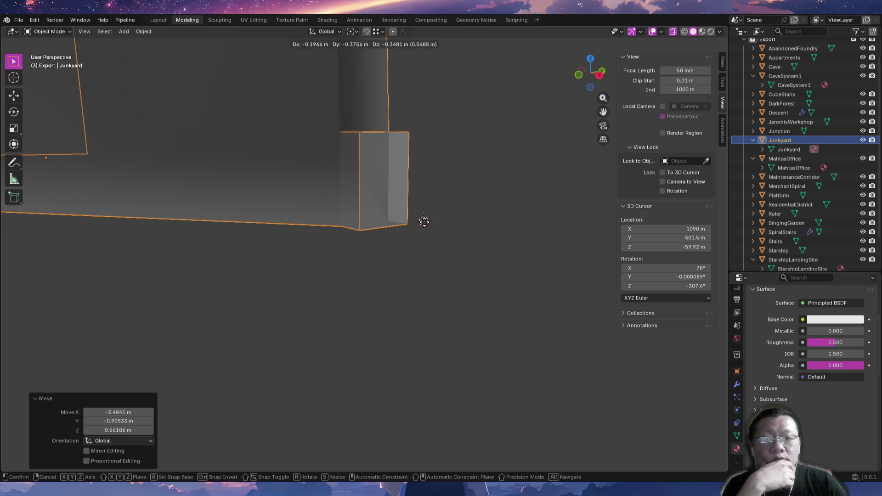
left_click(420, 227)
mouse_move(446, 214)
middle_mouse_down()
mouse_move(418, 232)
mouse_move(398, 231)
mouse_move(435, 272)
middle_mouse_up()
key("g")
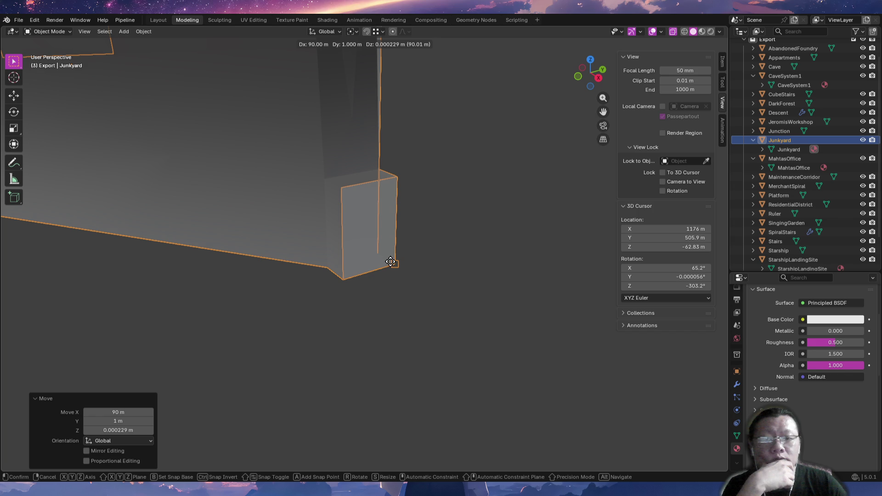
left_click(390, 262)
mouse_move(434, 261)
middle_mouse_down()
mouse_move(390, 231)
mouse_move(355, 148)
middle_mouse_up()
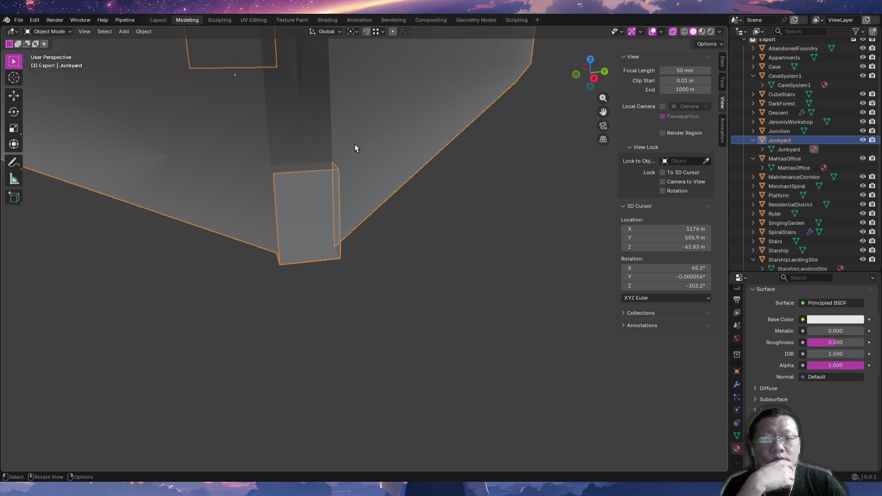
middle_click_drag(321, 184, 343, 191)
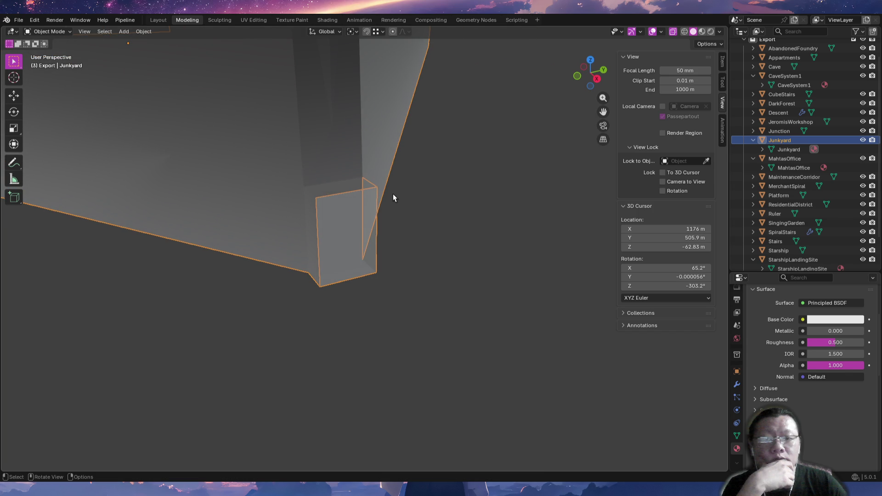
left_click(723, 65)
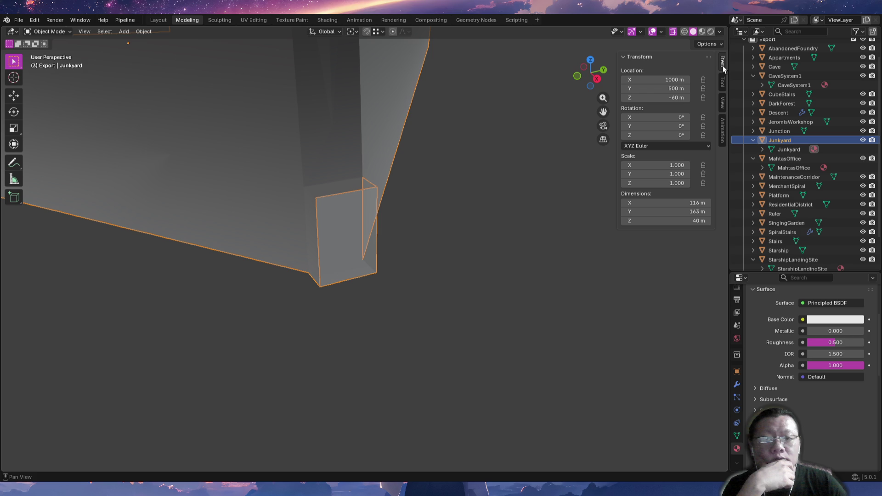
Show the View and 3D Cursor sidebar settings and orbit around the box.
left_click(723, 86)
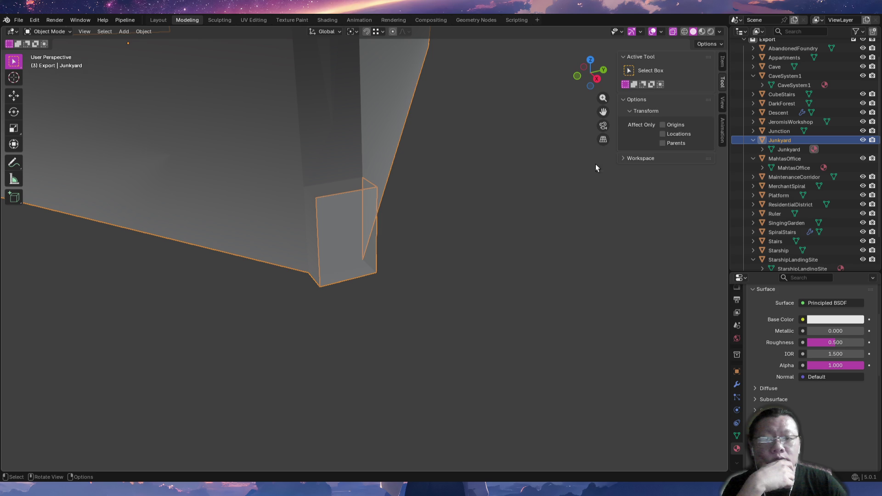
left_click(723, 104)
mouse_move(484, 235)
middle_mouse_down()
mouse_move(428, 237)
mouse_move(429, 244)
middle_mouse_up()
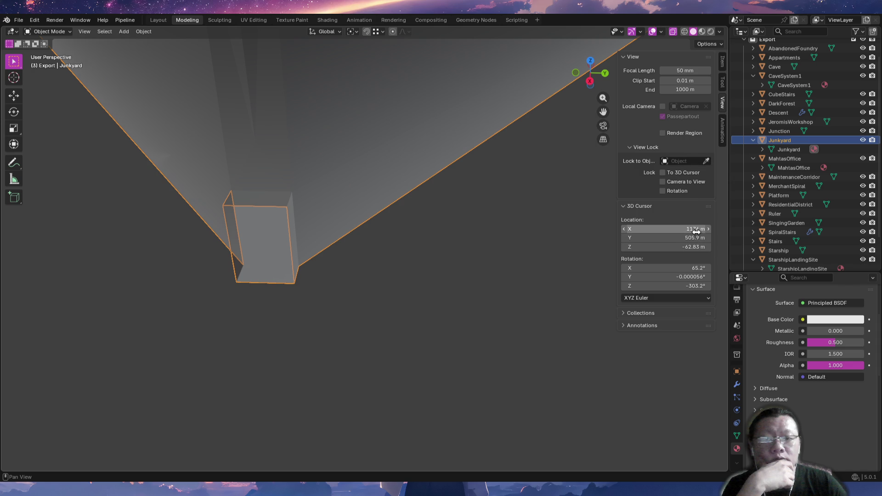
mouse_move(488, 269)
middle_mouse_down()
mouse_move(526, 205)
mouse_move(490, 184)
mouse_move(393, 244)
mouse_move(509, 274)
mouse_move(464, 274)
middle_mouse_up()
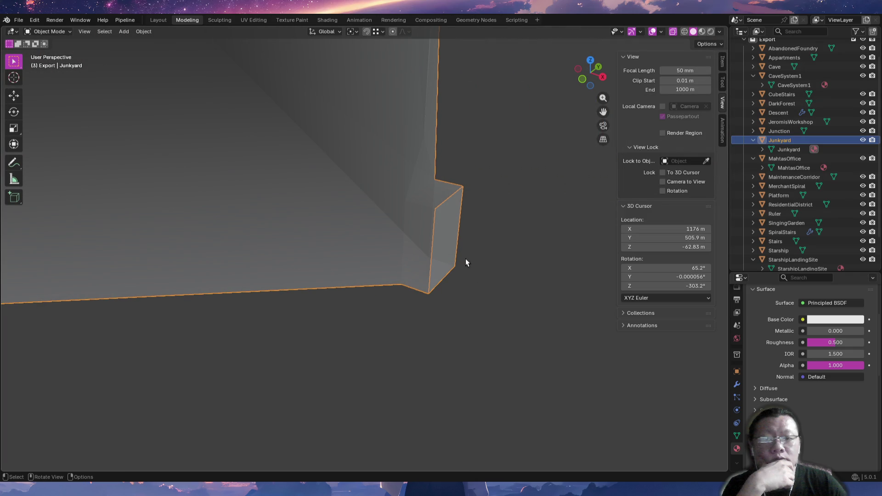
Snap the 3D cursor onto the mesh's outer end corner and enter Edit Mode.
right_click_drag(493, 280, 457, 269, "shift")
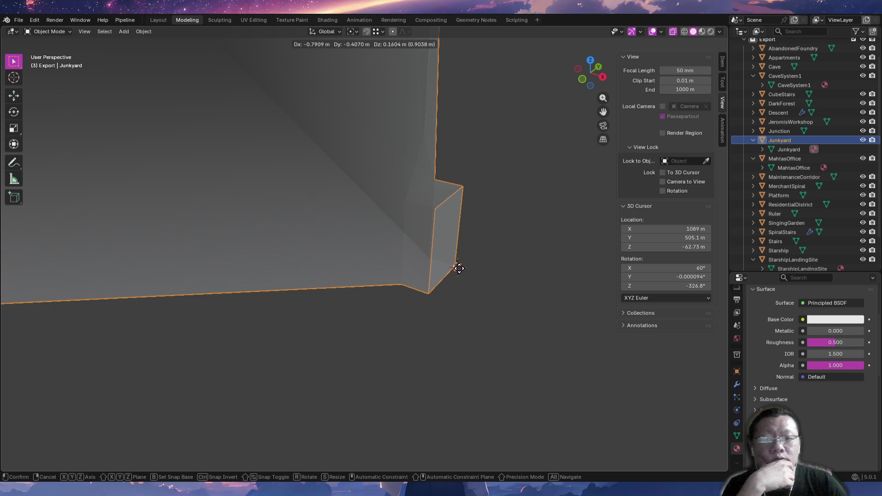
right_click_drag(457, 268, 445, 262, "shift")
left_click(444, 262)
mouse_move(556, 261)
middle_mouse_down()
mouse_move(426, 273)
mouse_move(407, 287)
mouse_move(402, 248)
mouse_move(540, 305)
mouse_move(461, 297)
mouse_move(417, 261)
middle_mouse_up()
key("Tab")
Set the two lower end corner vertices to a Z height of exactly 0 m.
left_click(351, 238)
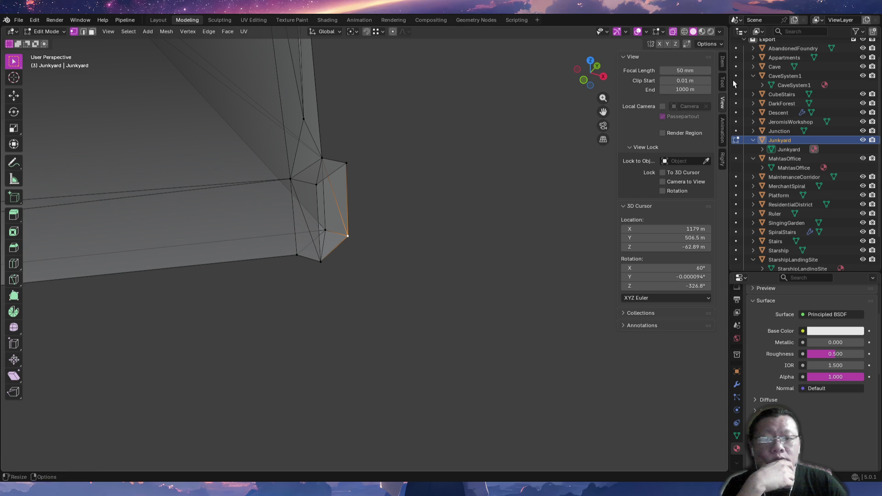
left_click(722, 62)
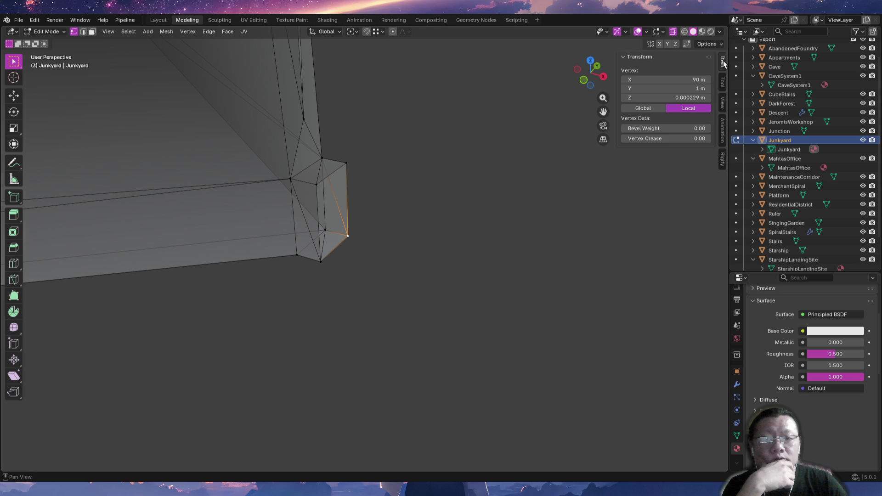
left_click(684, 98)
key("Return")
left_click(323, 262)
left_click(661, 98)
type("0")
key("Return")
Set the two upper end corner vertices to a Z height of exactly 3 m.
left_click(346, 163)
left_click(689, 98)
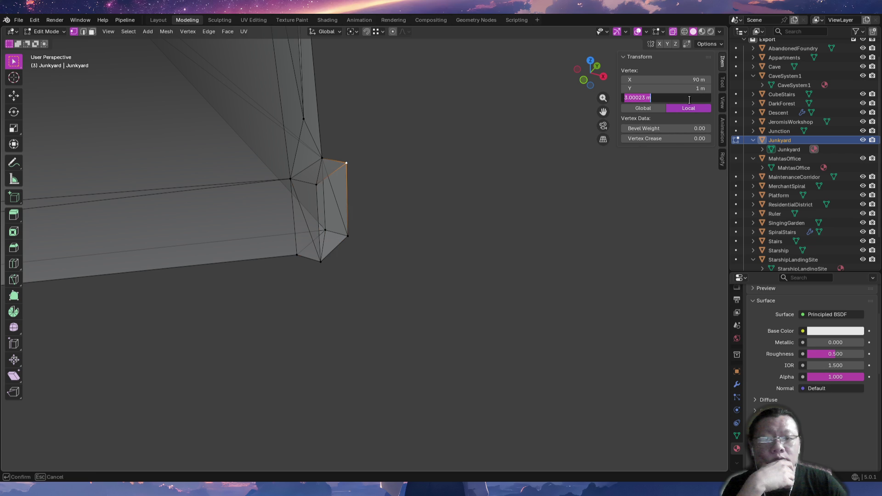
type("3")
key("Return")
left_click(318, 184)
left_click(672, 98)
type("3")
key("Return")
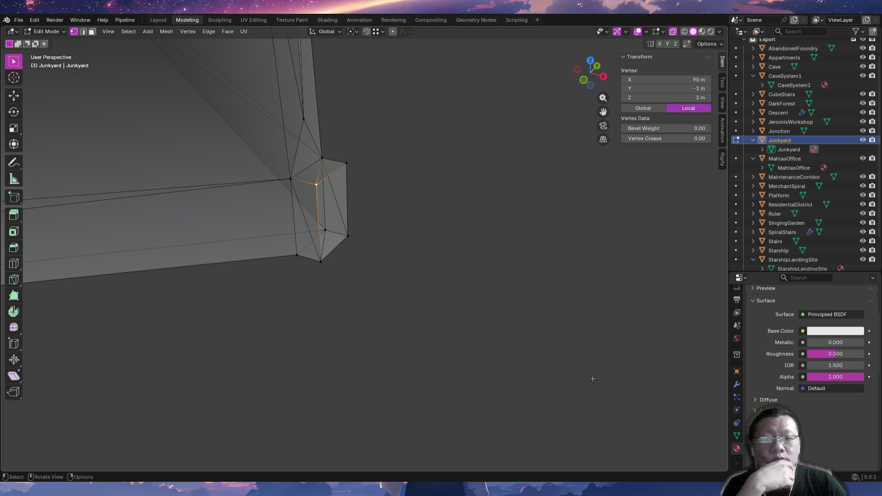
From Top view, box-select the outer right edge of the square end.
mouse_move(366, 246)
middle_mouse_down()
mouse_move(394, 304)
mouse_move(386, 277)
mouse_move(372, 278)
mouse_move(391, 267)
middle_mouse_up()
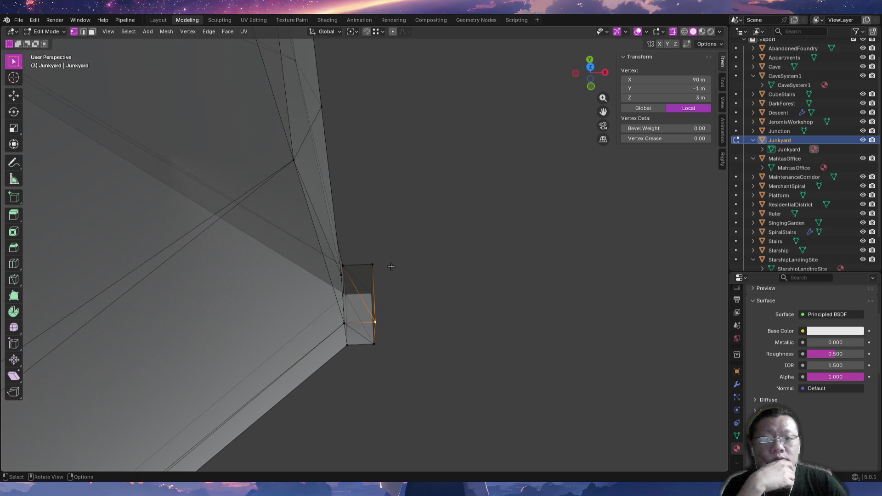
key("KP_7")
middle_click_drag(404, 351, 401, 248, "ctrl")
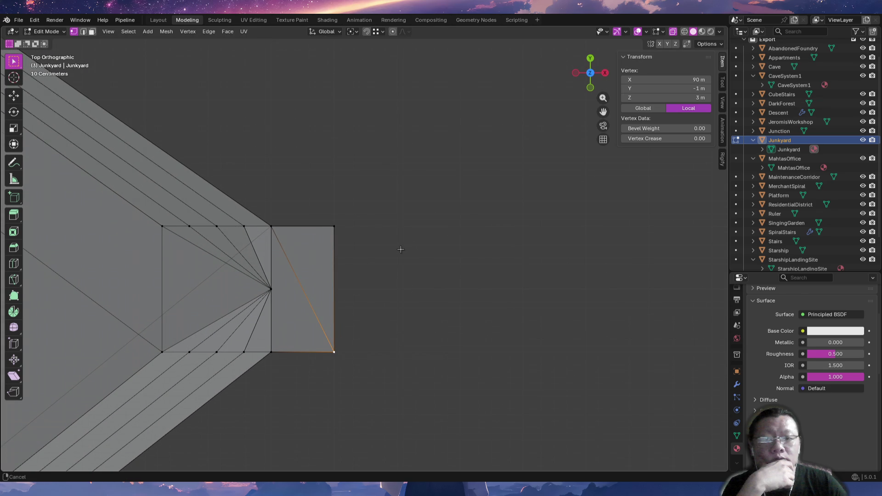
left_click_drag(314, 207, 365, 396)
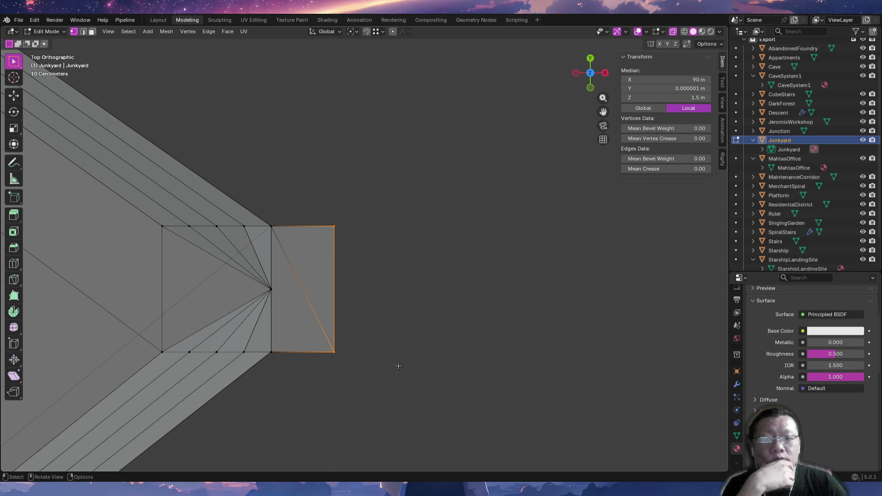
middle_click_drag(392, 367, 354, 335)
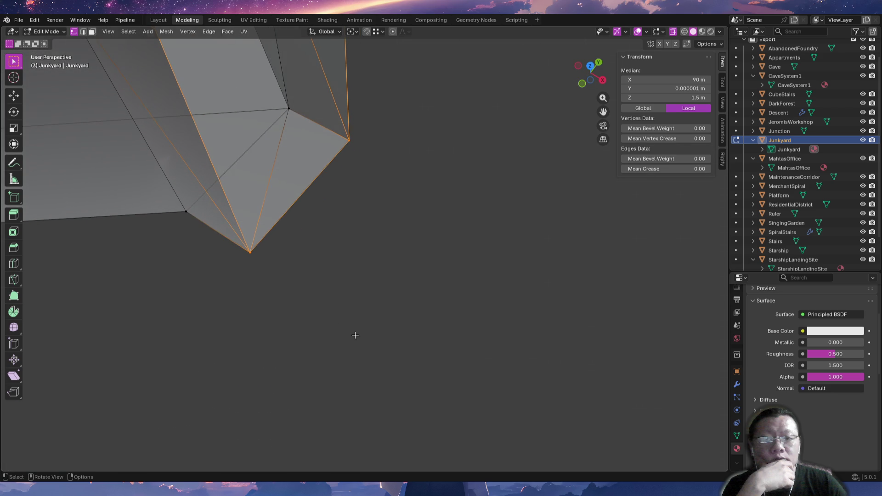
key("KP_7")
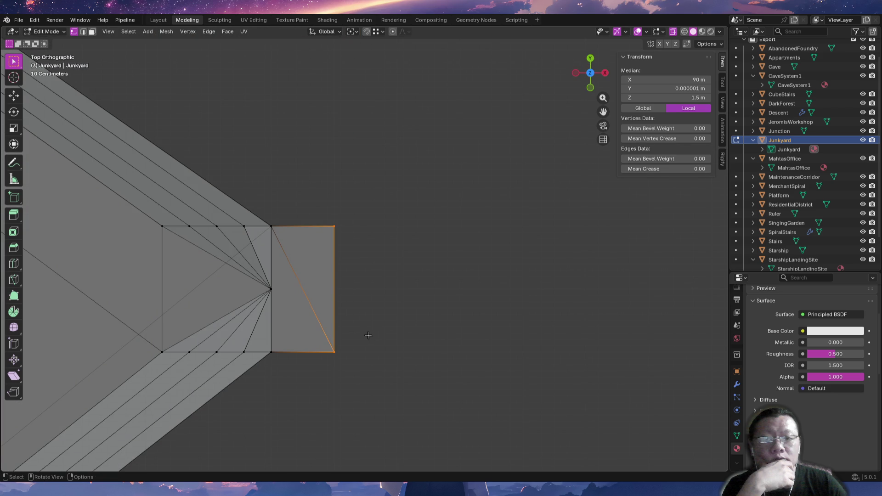
Cancel the accidental Shift+E crease, undo, and reselect the outer right edge.
key("shift+e")
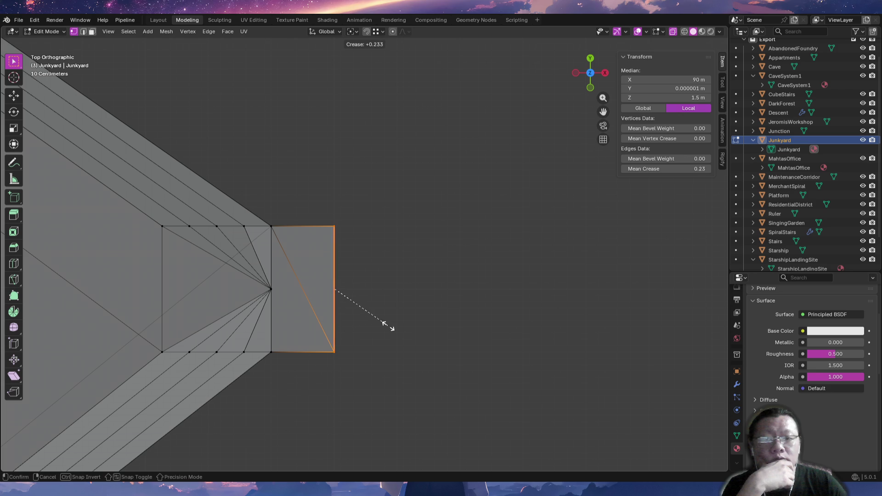
key("Escape")
middle_click_drag(374, 324, 374, 324)
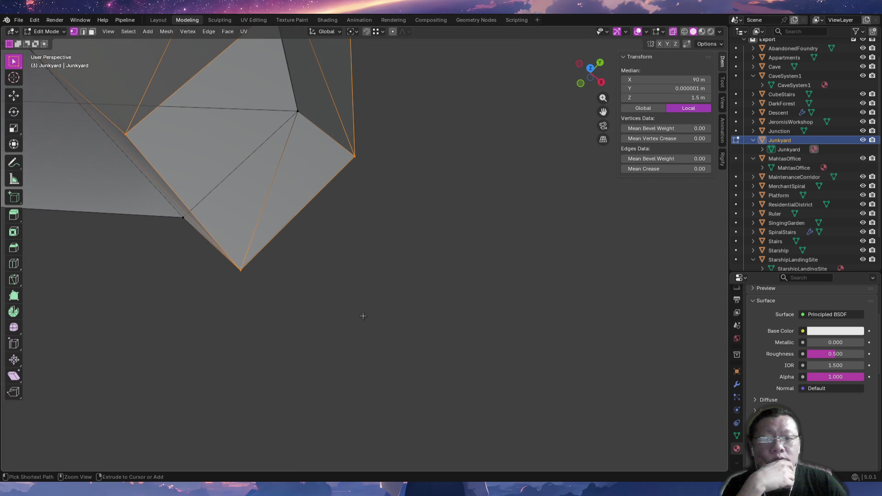
key("ctrl+z")
middle_click_drag(341, 315, 352, 337)
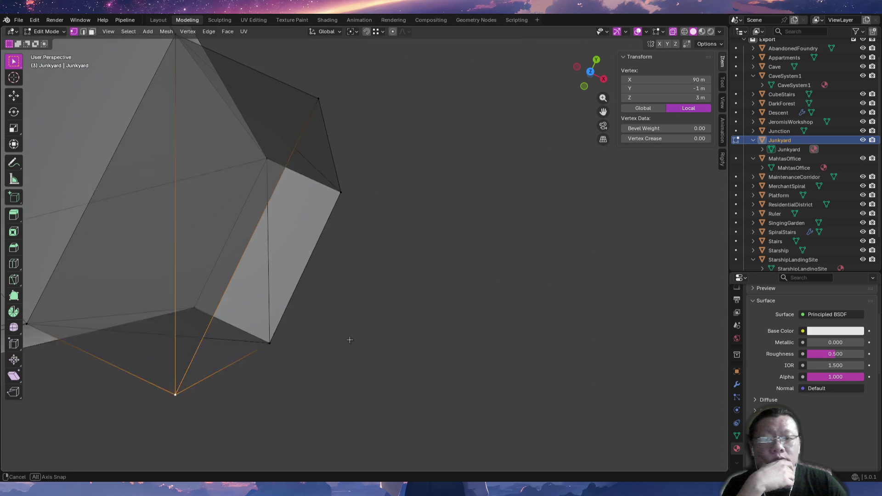
key("KP_7")
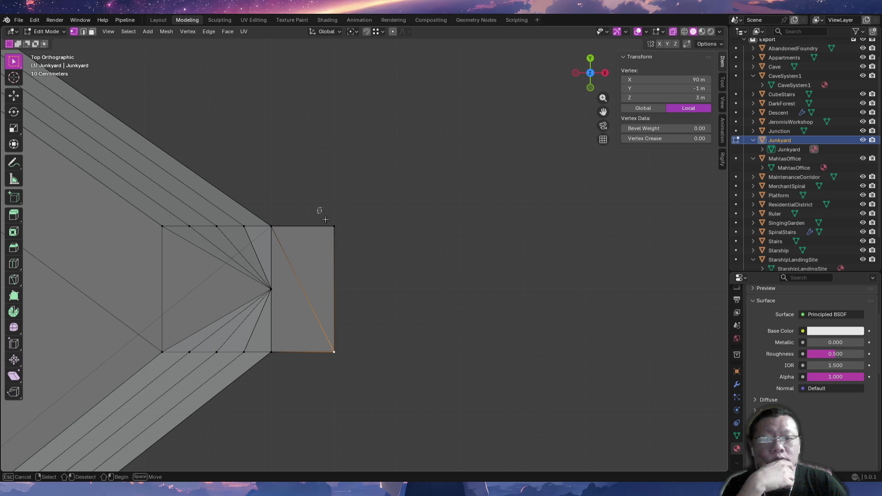
left_click_drag(319, 209, 358, 355)
Duplicate the end edge in place and separate the selection into a new object.
key("shift+d")
key("Escape")
key("p")
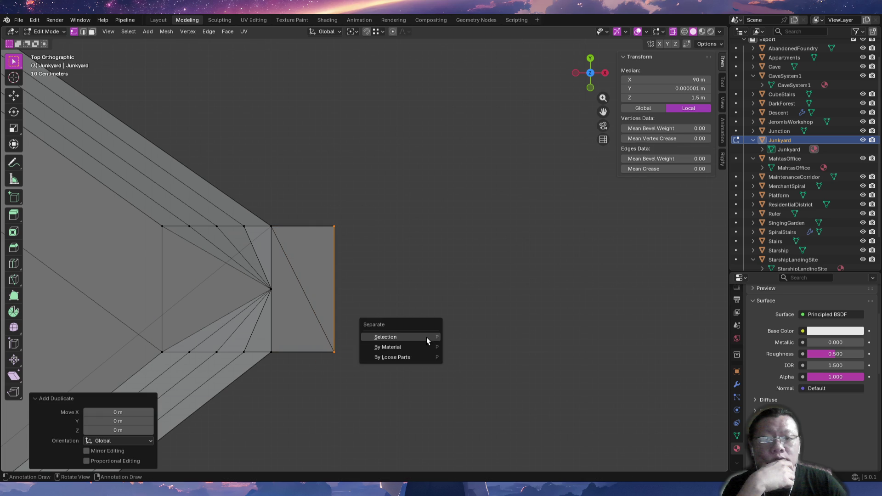
left_click(427, 337)
middle_click_drag(404, 354, 372, 322)
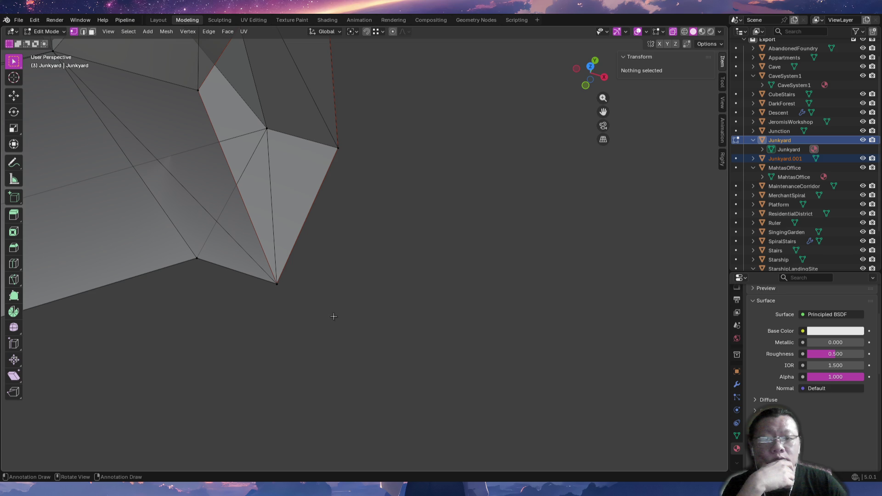
Begin renaming Junkyard.001 in the Outliner and clear the misspelled name.
left_click(789, 159)
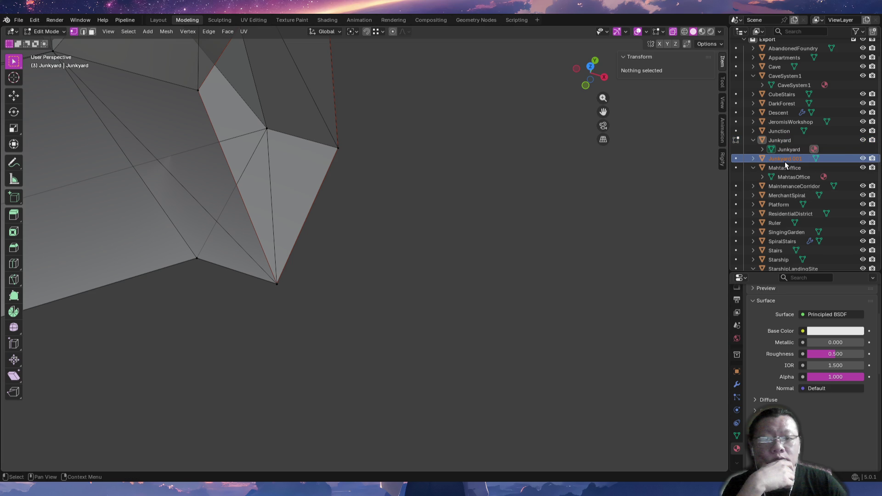
double_click(785, 161)
scroll(785, 162, "down", 1)
type("Decent")
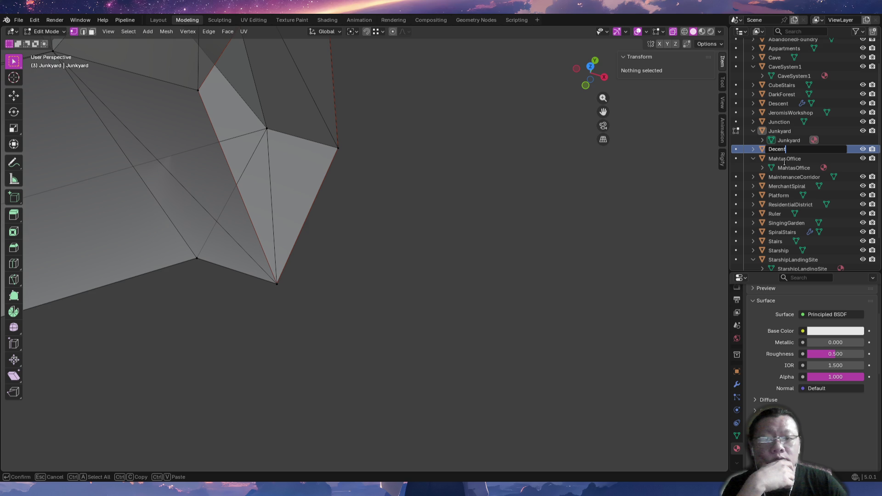
key("ctrl+a")
key("BackSpace")
Check the spelling of Descent in todo.md and copy the line with Alt+W.
key("alt+Tab")
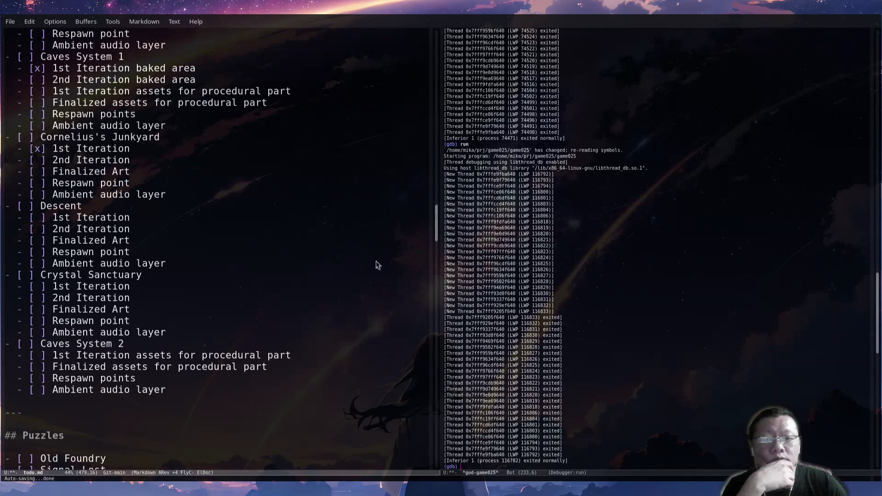
double_click(73, 207)
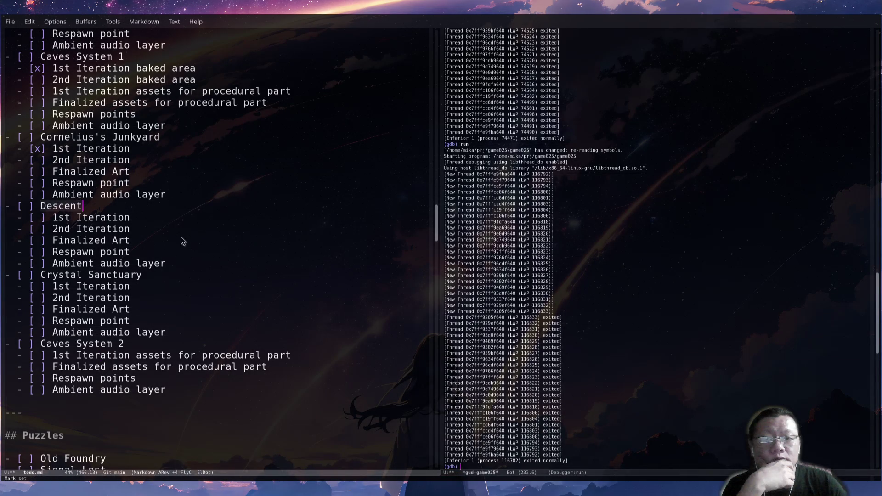
key("Home")
key("End")
key("alt+w")
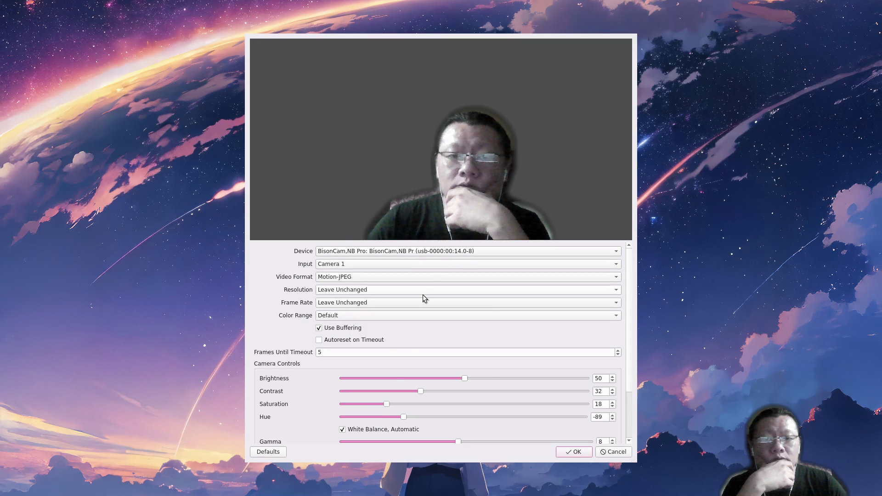
Reset the webcam capture properties to Defaults and confirm with Yes.
left_click(425, 256)
left_click(273, 452)
left_click(492, 261)
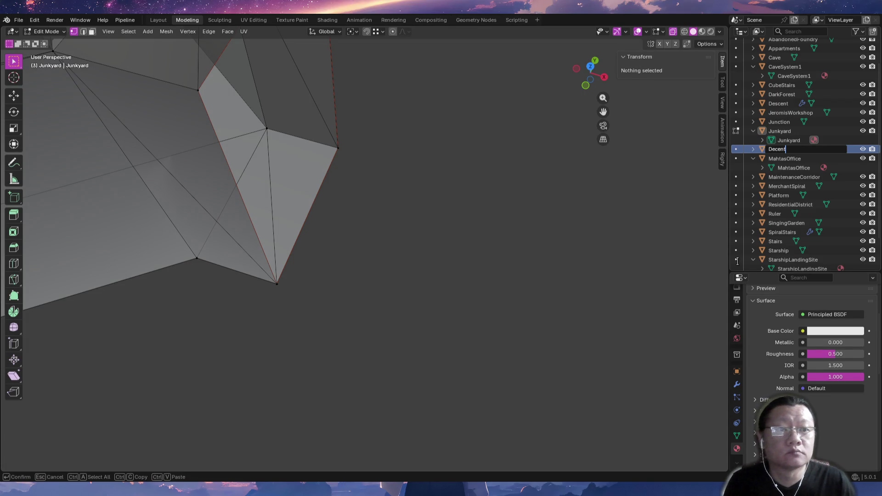
type("s")
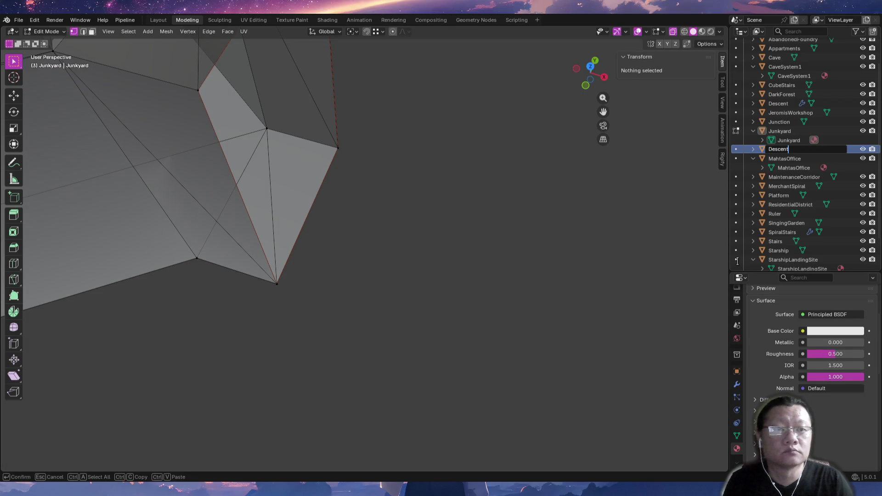
Attempt to delete the old Descent object and rename the copy, then undo the deletion.
key("Return")
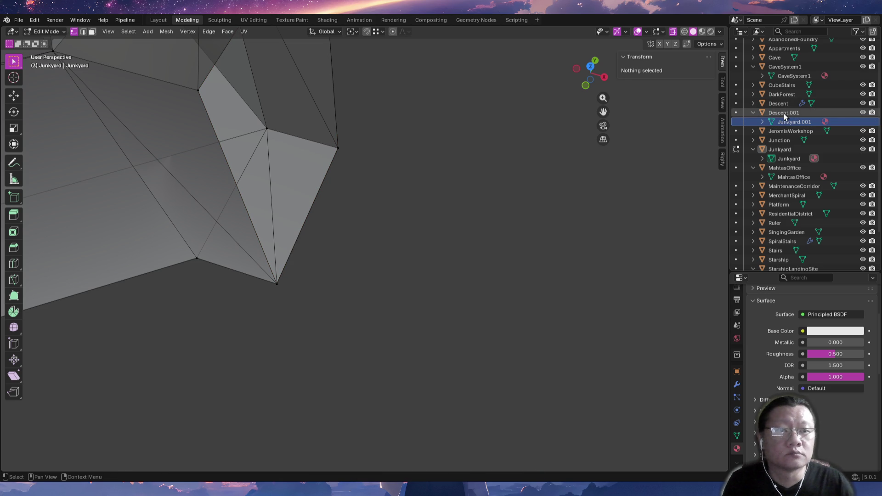
double_click(814, 108)
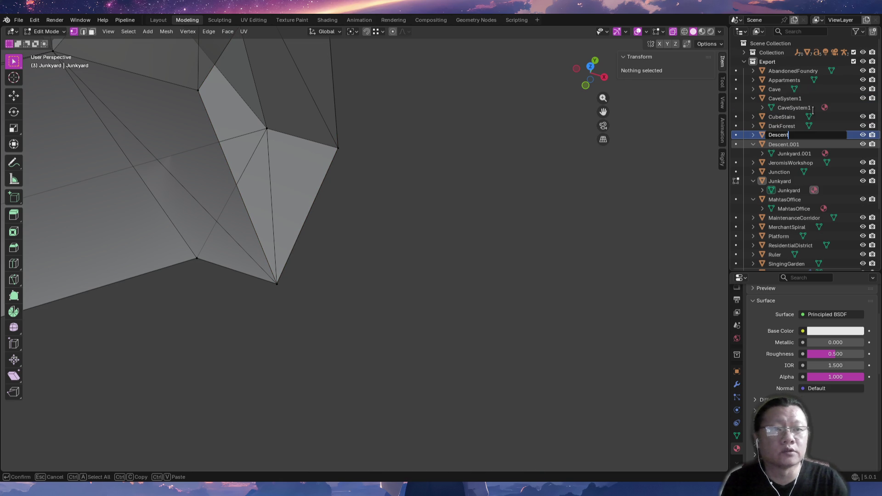
key("Return")
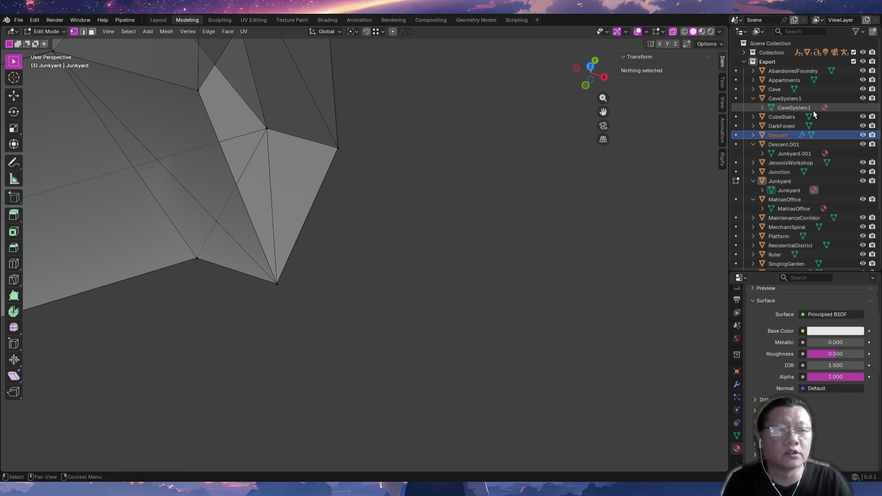
key("Delete")
left_click(798, 139)
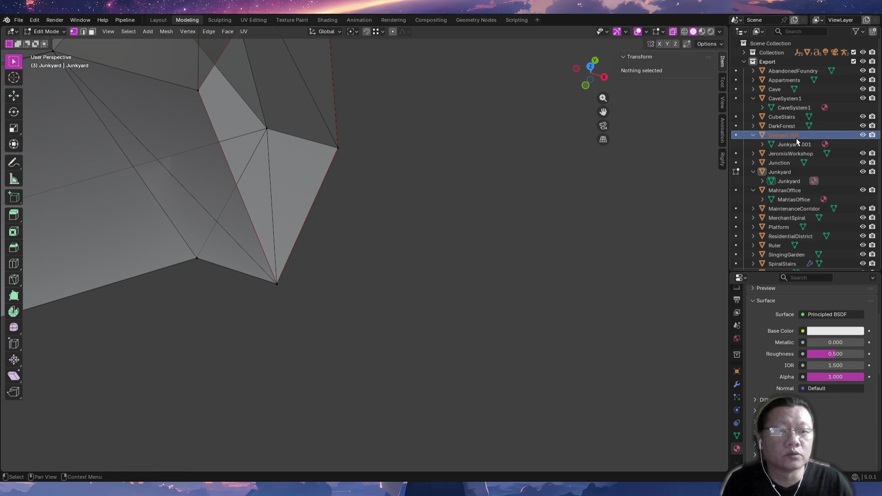
double_click(798, 141)
type("Descent")
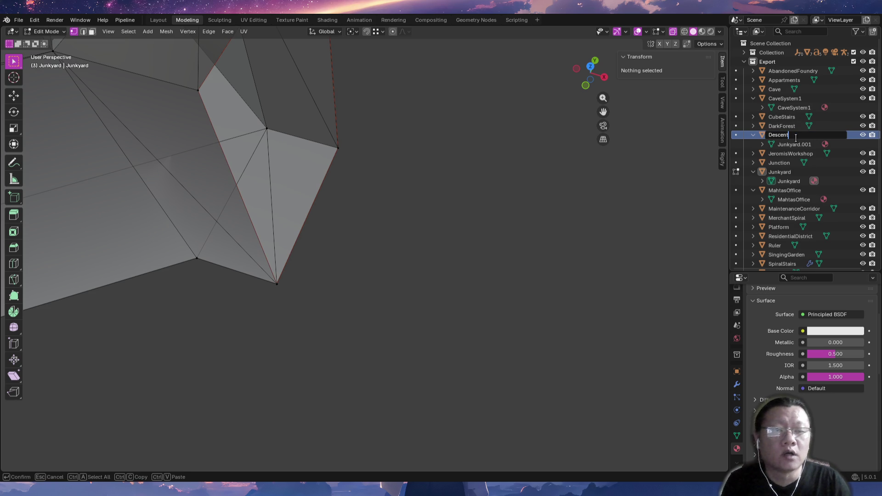
key("Return")
key("ctrl+z")
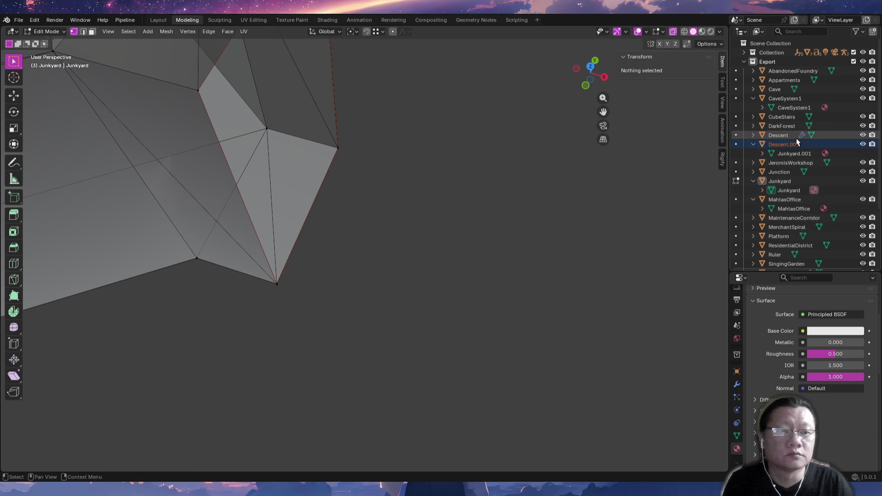
Rename the original Descent mesh to Descent.bck and delete the original Descent object.
left_click(753, 135)
left_click(792, 144)
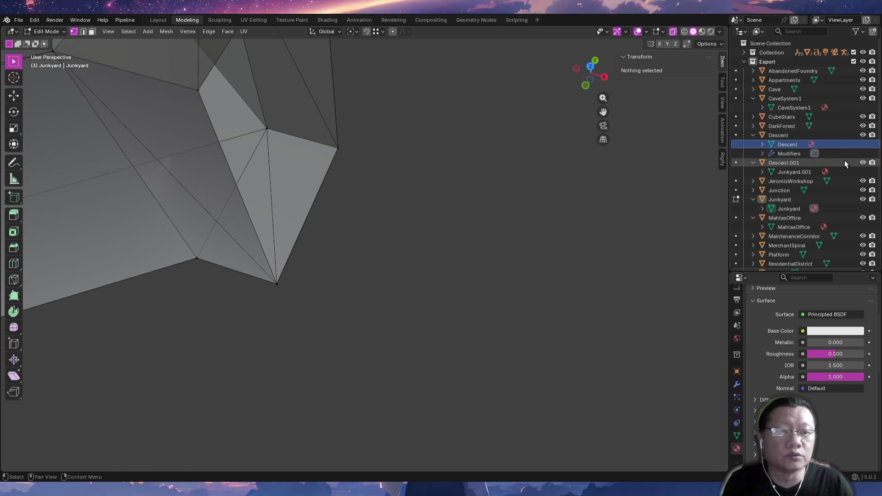
key("F2")
type(".bck")
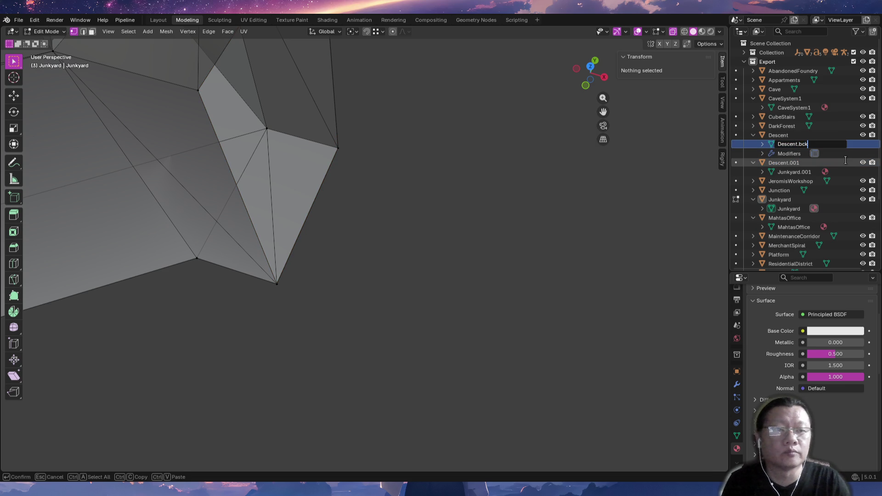
key("Return")
left_click(801, 136)
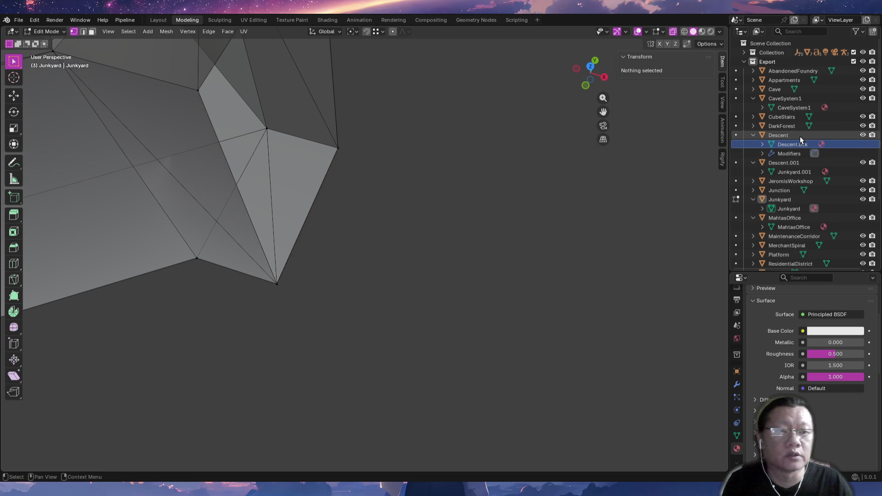
key("Delete")
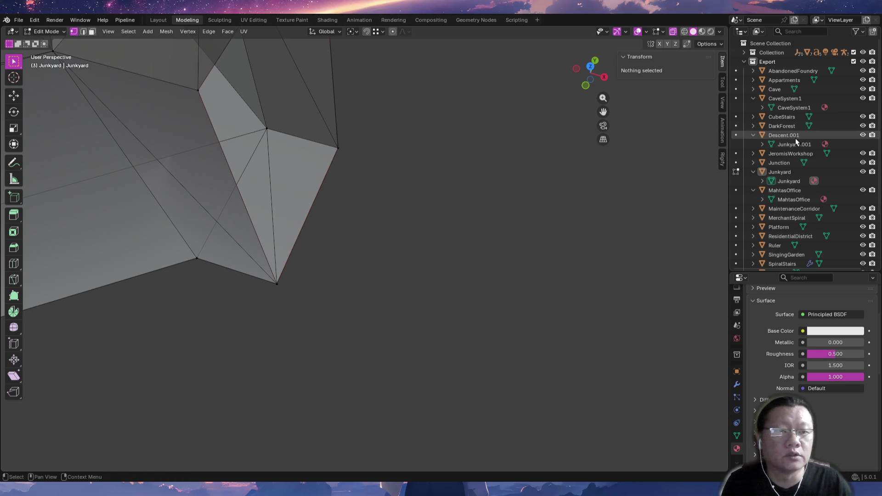
Rename Descent.001 and its Junkyard.001 mesh both to Descent.
double_click(798, 136)
key("BackSpace")
key("BackSpace")
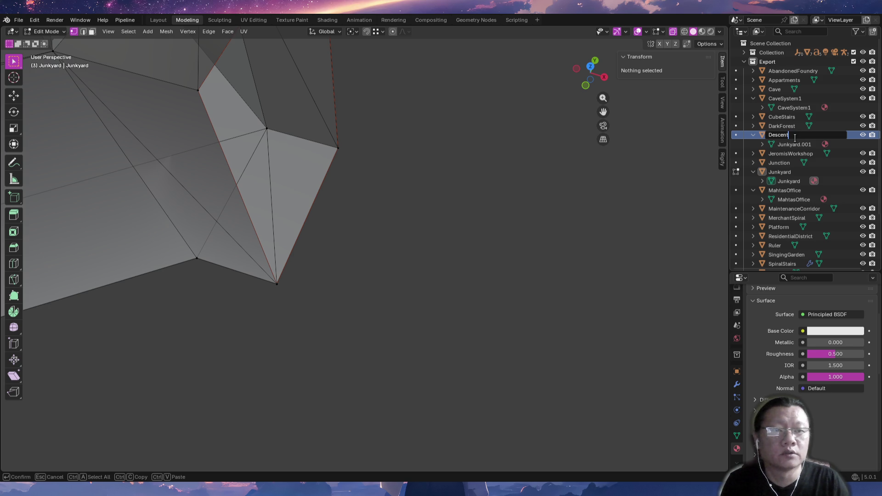
key("Return")
key("Down")
key("F2")
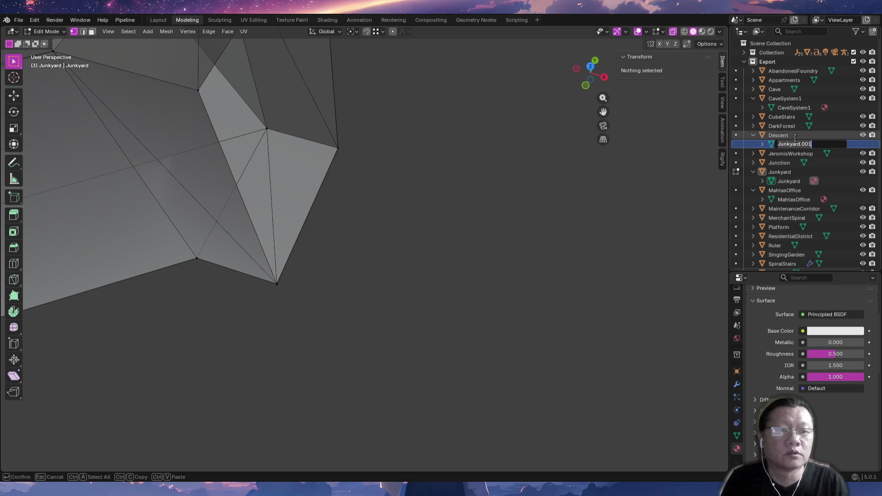
type("Descent")
key("Return")
left_click(789, 138)
middle_click_drag(345, 171, 346, 189)
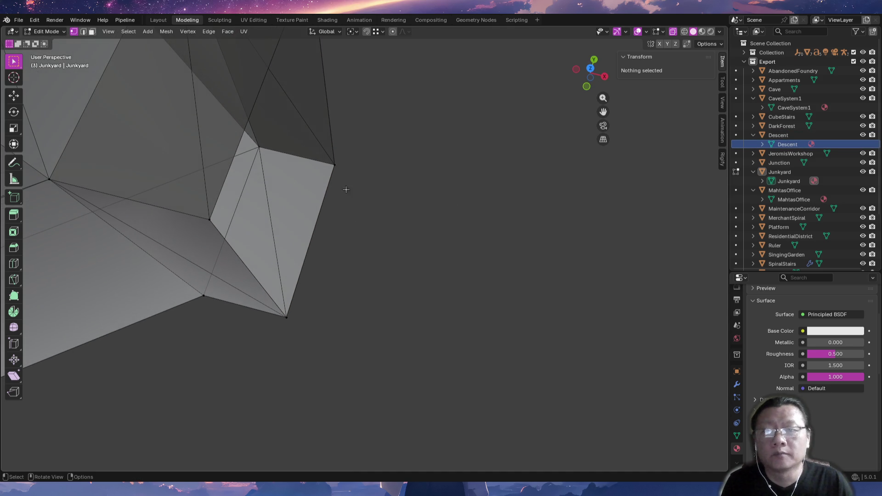
Select the Descent object, check it from front and top views, and enter Edit Mode in edge select.
key("Tab")
left_click(310, 260)
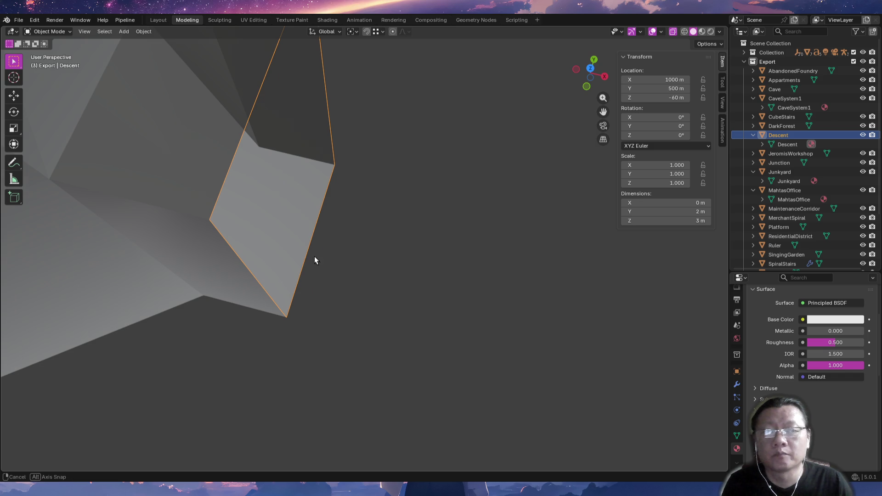
middle_click_drag(315, 255, 336, 244)
scroll(335, 244, "down", 2)
scroll(361, 286, "down", 1)
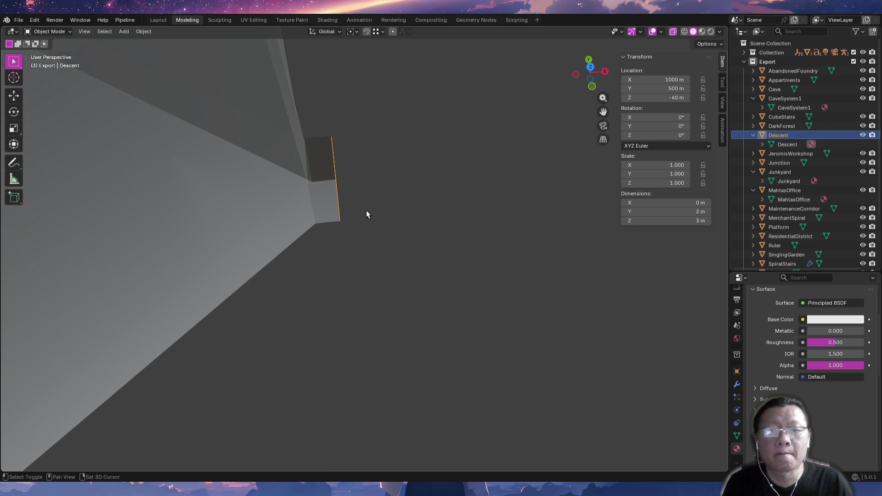
key("KP_1")
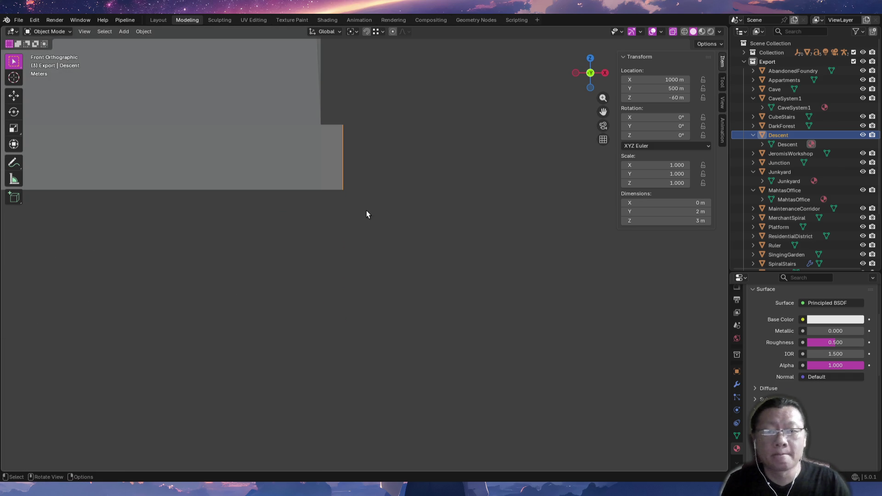
middle_click_drag(404, 167, 330, 227)
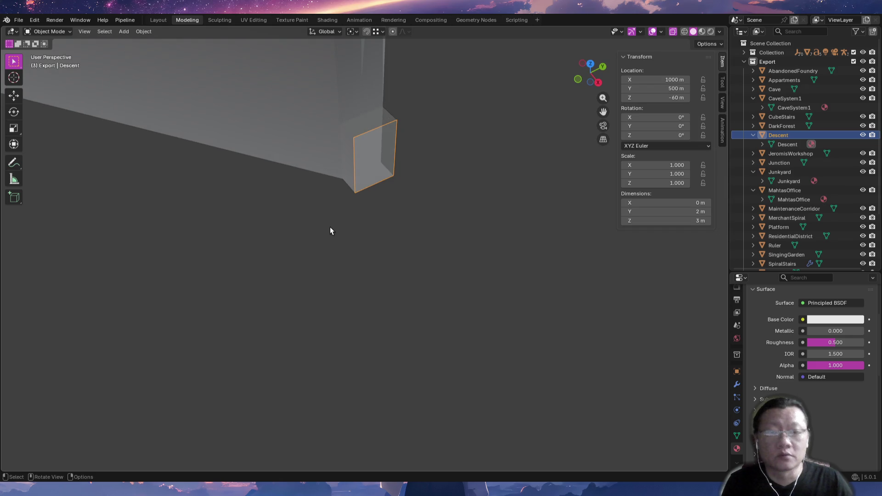
key("KP_7")
mouse_move(391, 229)
middle_mouse_down()
mouse_move(338, 241)
mouse_move(351, 207)
middle_mouse_up()
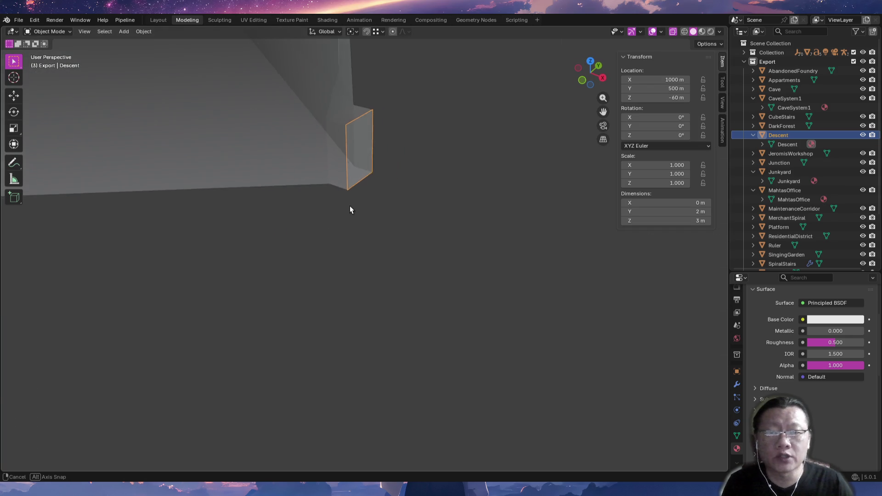
key("Tab")
key("2")
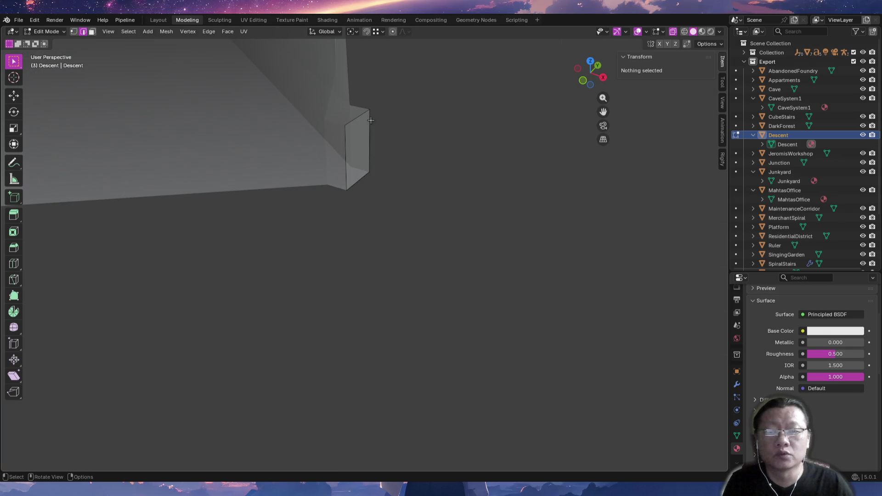
Move and scale an end edge of the tunnel, then undo the attempt.
left_click(371, 121)
key("g")
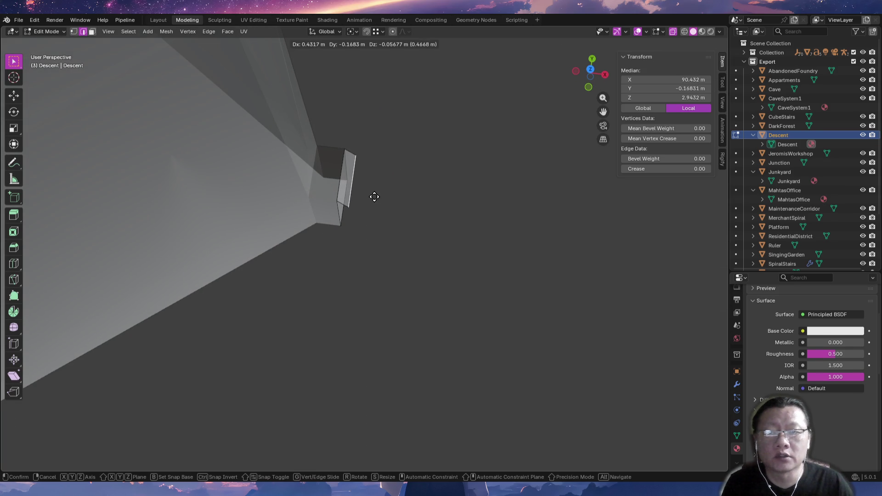
left_click(374, 196)
key("s")
left_click(385, 190)
mouse_move(383, 189)
middle_mouse_down()
mouse_move(414, 158)
mouse_move(440, 207)
mouse_move(438, 232)
mouse_move(443, 192)
mouse_move(482, 169)
middle_mouse_up()
key("ctrl+z")
Extrude the tunnel's end face twice, shrinking each new section to about half size.
key("e")
left_click(422, 232)
key("s")
left_click(403, 227)
left_click(340, 165)
mouse_move(375, 185)
middle_mouse_down()
mouse_move(356, 182)
mouse_move(374, 174)
mouse_move(381, 237)
middle_mouse_up()
key("e")
left_click(369, 211)
key("s")
left_click(376, 205)
Extrude and shrink a third tapered section, then begin selecting edges on its right side.
left_click(375, 179)
key("e")
left_click(393, 228)
key("s")
left_click(437, 228)
middle_click_drag(437, 228, 422, 170)
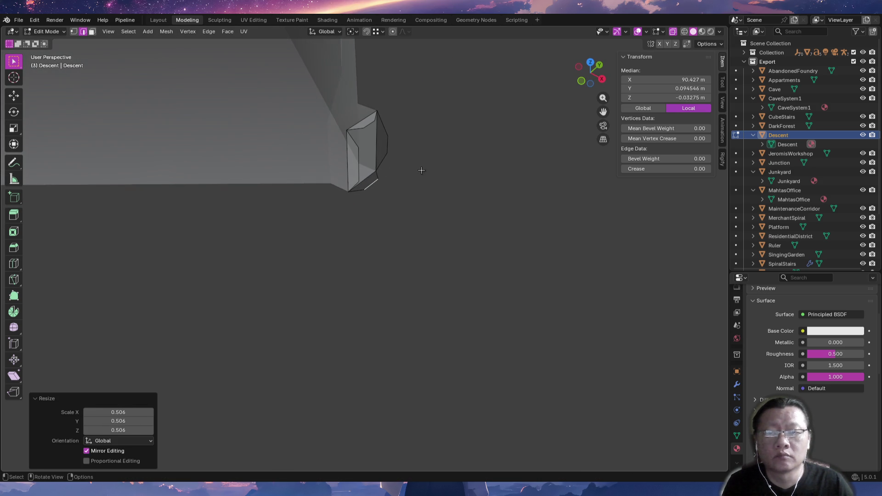
left_click(384, 159, "alt")
left_click(397, 181)
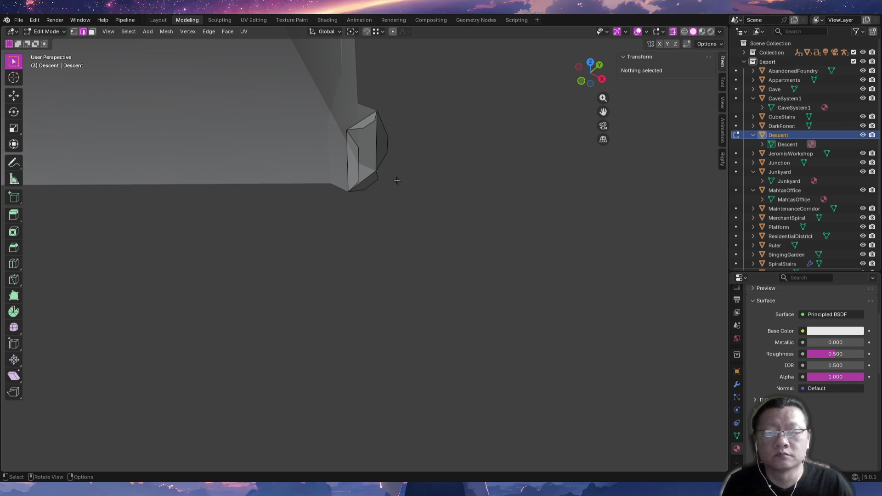
left_click(388, 159)
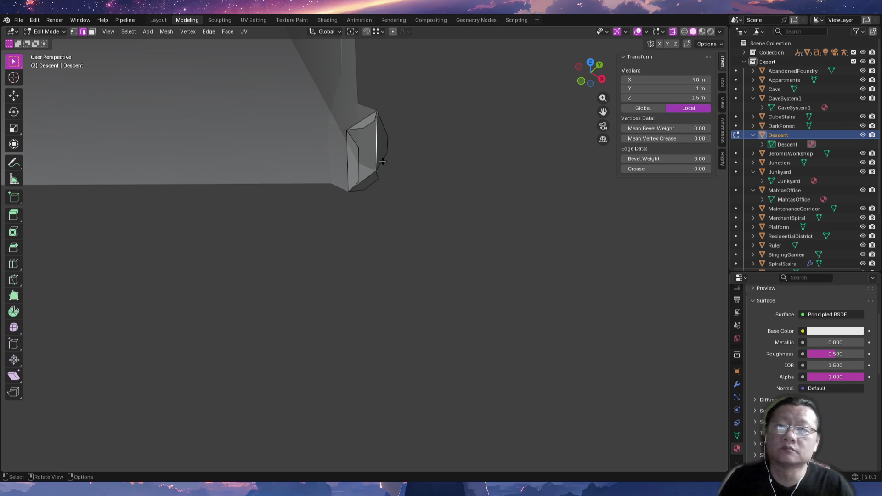
Shift-select all the rim edges around the tunnel's open end.
left_click(387, 146, "shift")
left_click(383, 118, "shift")
middle_click_drag(382, 118, 398, 152)
key("KP_Decimal")
middle_click_drag(444, 108, 410, 150)
left_click(293, 201, "shift")
left_click(211, 243, "shift")
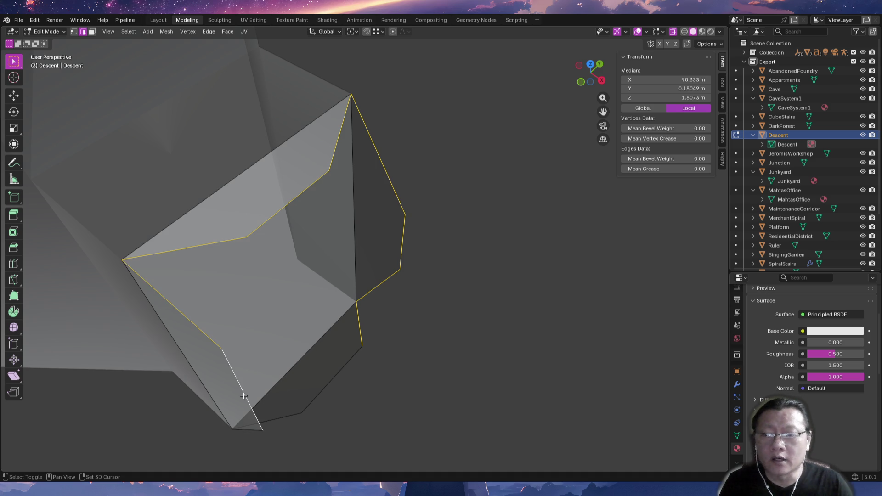
middle_click_drag(293, 437, 275, 381)
left_click(210, 386, "shift")
left_click(245, 452, "shift")
From top view, extrude the rim edges about 0.82 m further along X.
middle_click_drag(245, 451, 342, 408)
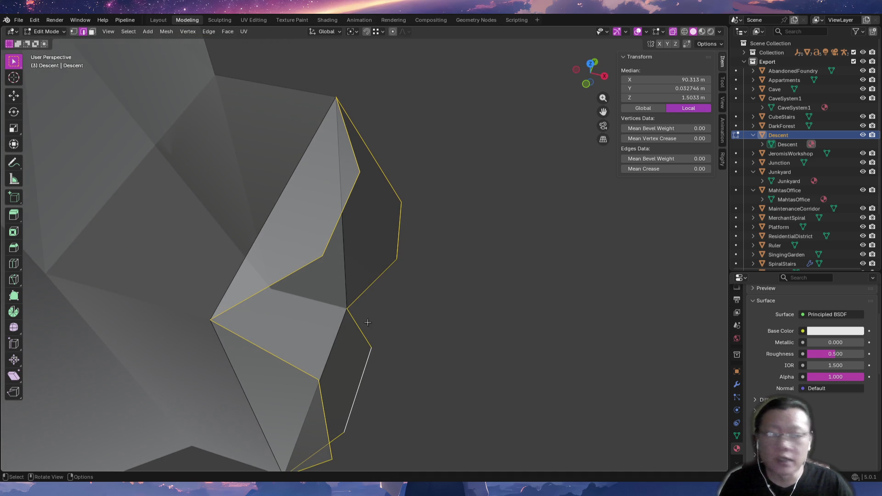
key("KP_7")
middle_click_drag(393, 321, 369, 255, "alt")
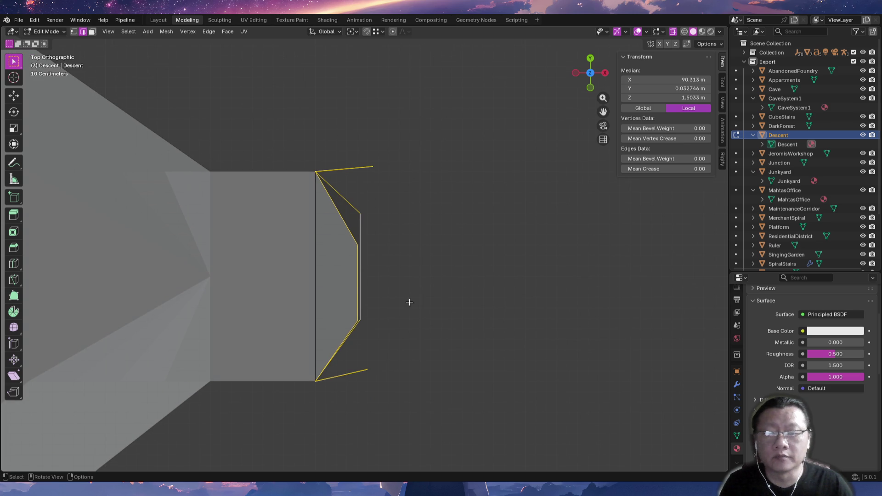
key("e")
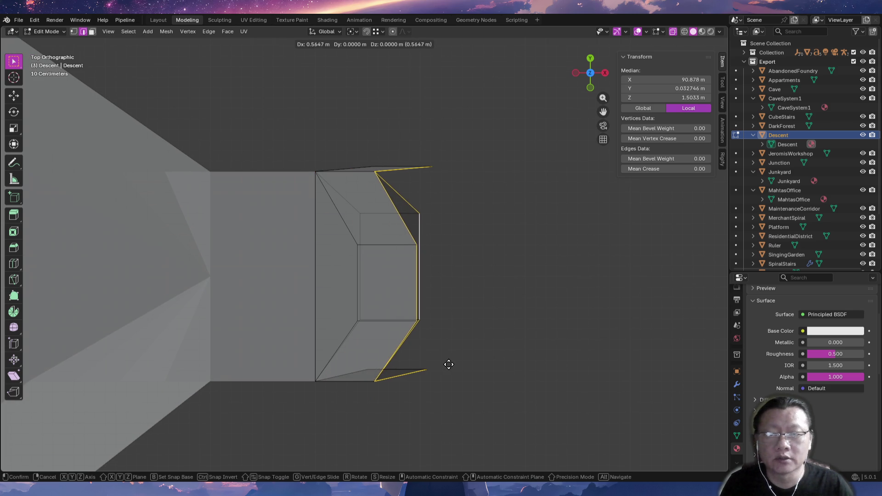
left_click(473, 363)
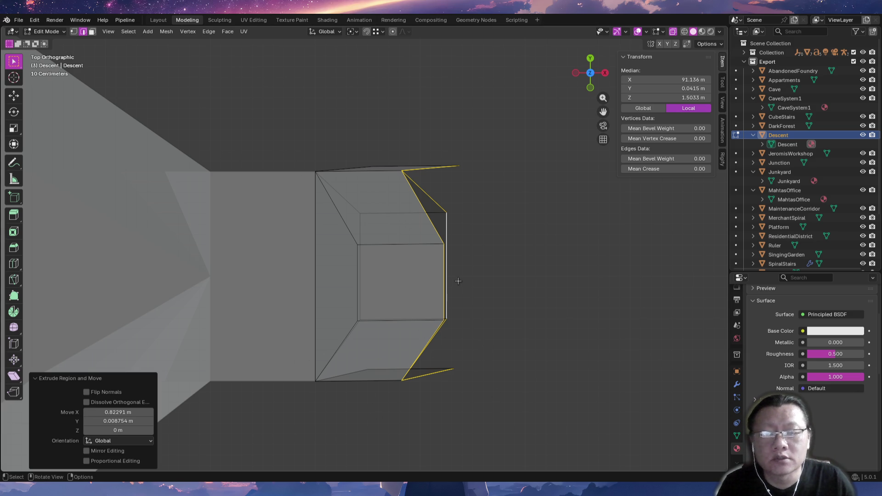
In vertex mode, move a top corner vertex down and right, redoing a first attempt.
key("1")
left_click(402, 172)
key("g")
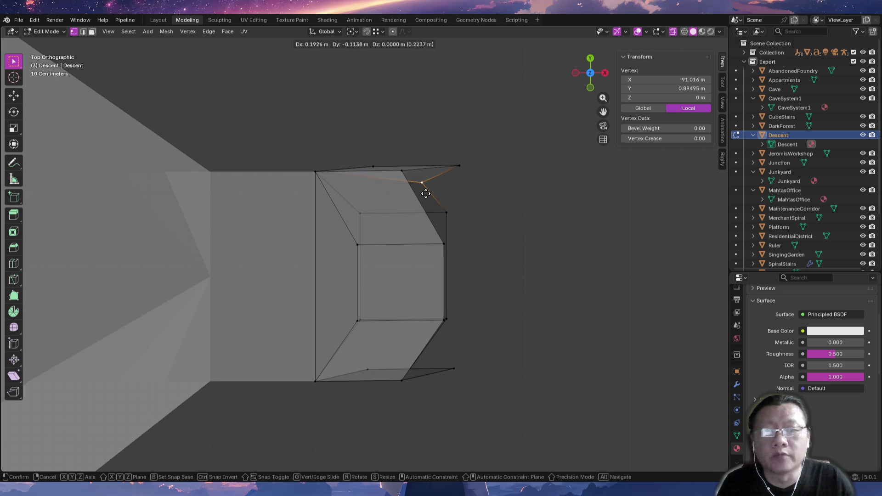
left_click(445, 181)
key("ctrl+z")
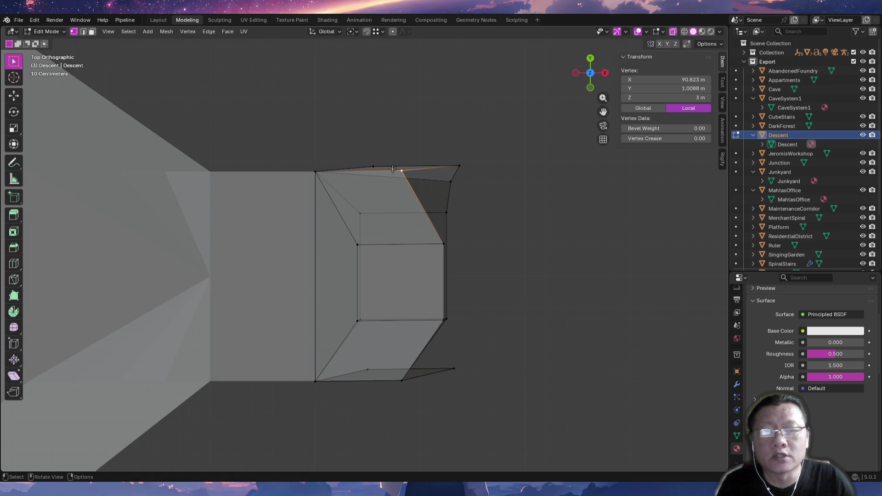
key("g")
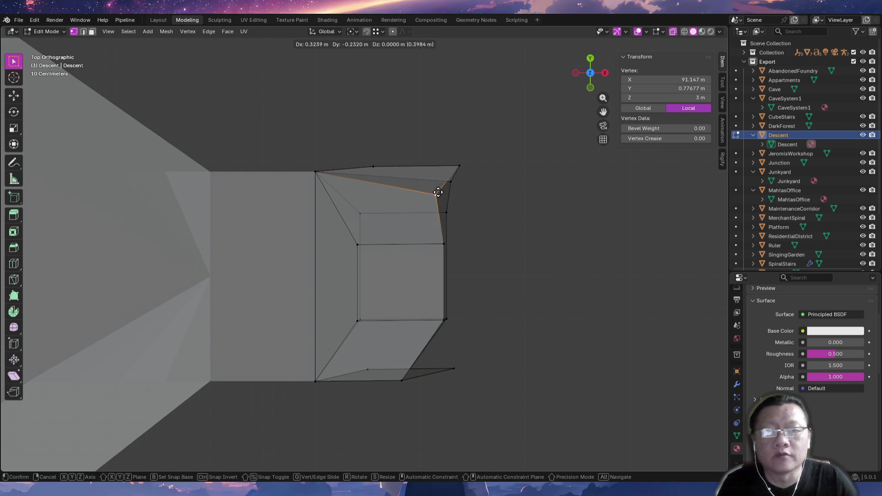
left_click(438, 195)
Reposition further corner vertices of the new section, the last about 0.43 m along X.
key("g")
left_click(502, 380)
mouse_move(502, 380)
middle_mouse_down()
mouse_move(414, 378)
mouse_move(473, 281)
mouse_move(492, 326)
middle_mouse_up()
key("g")
left_click(426, 306)
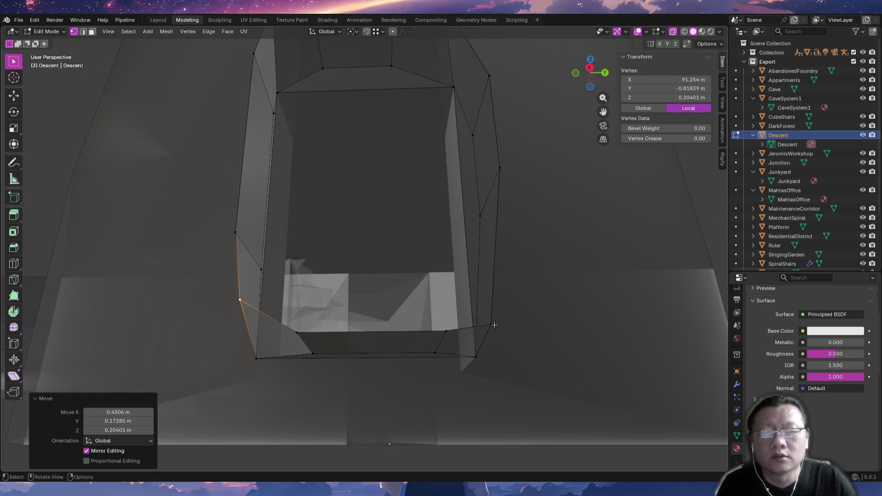
Raise one corner vertex, then scale the tunnel's end ring up about 1.39 times.
left_click(492, 326)
key("g")
left_click(492, 297)
mouse_move(492, 296)
middle_mouse_down()
mouse_move(485, 365)
mouse_move(447, 311)
mouse_move(483, 313)
middle_mouse_up()
left_click(475, 349)
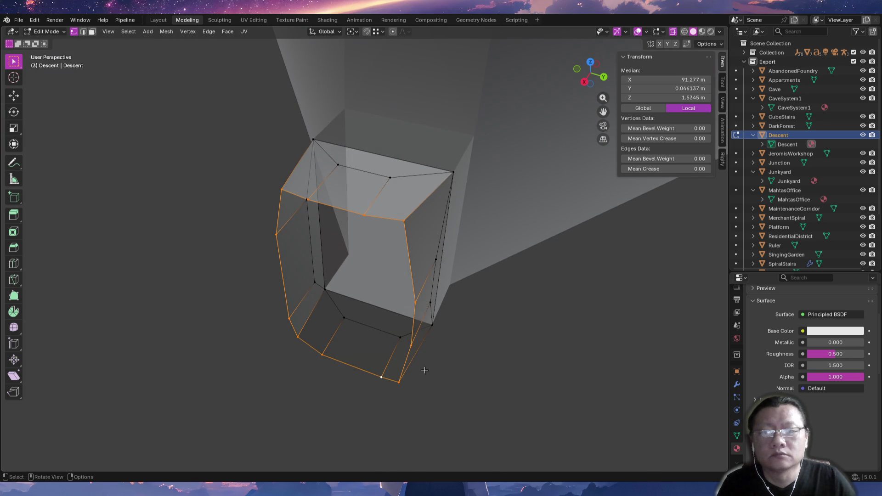
key("s")
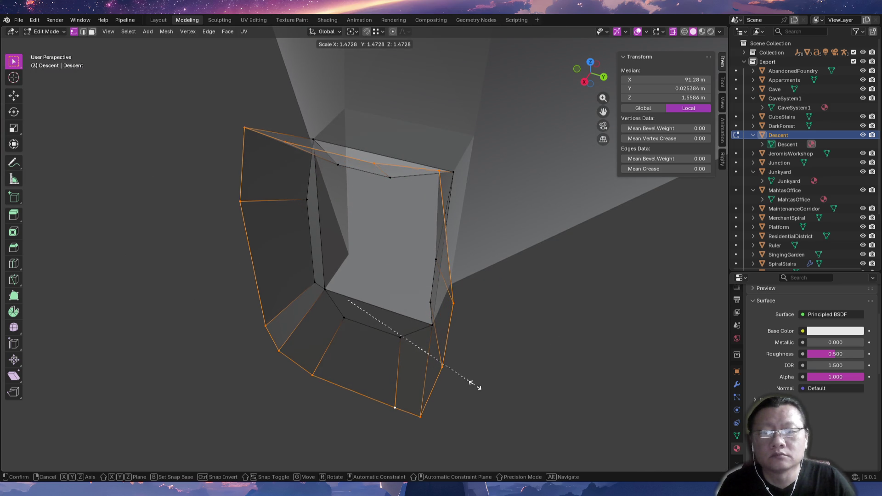
left_click(467, 378)
Select the bottom and right edges of the tunnel end and try a vertical scale without change.
mouse_move(467, 378)
middle_mouse_down()
mouse_move(400, 333)
mouse_move(476, 351)
middle_mouse_up()
left_click(480, 353)
left_click_drag(467, 315, 528, 370, "shift")
key("s")
key("z")
left_click(529, 370)
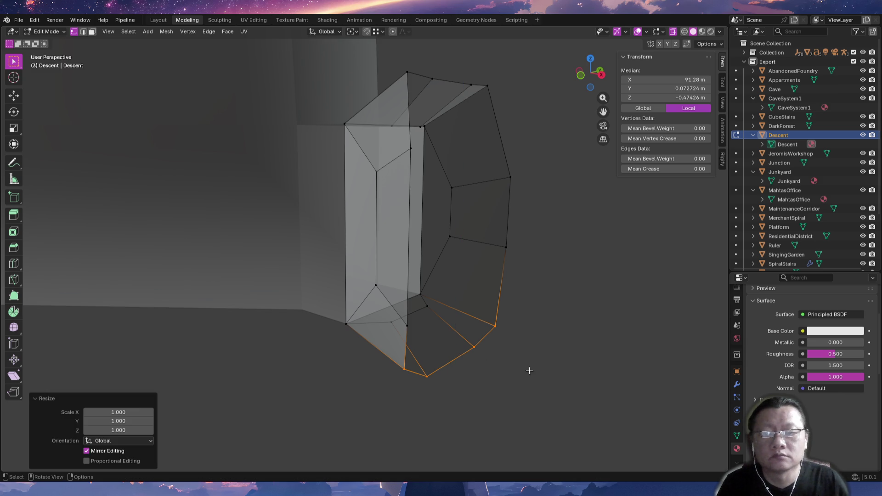
Try vertical scales on the bottom edges and switch coordinates to global values.
key("g")
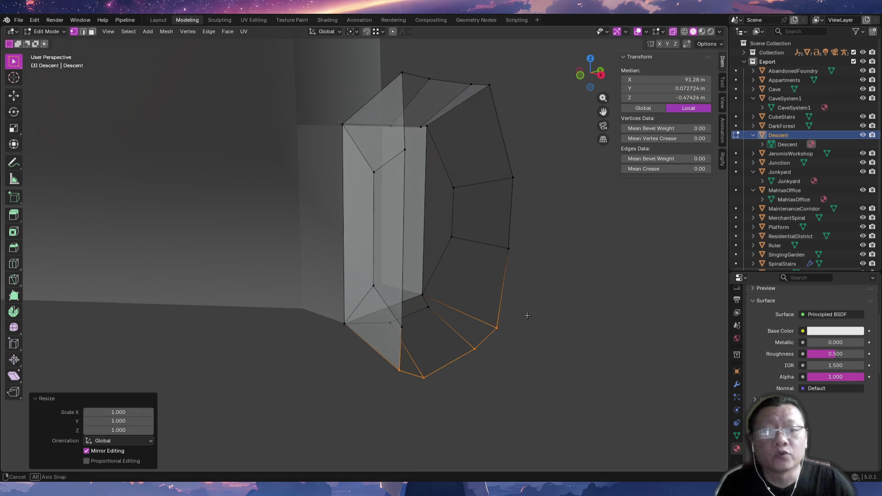
middle_click_drag(527, 315, 517, 311)
key("s")
key("z")
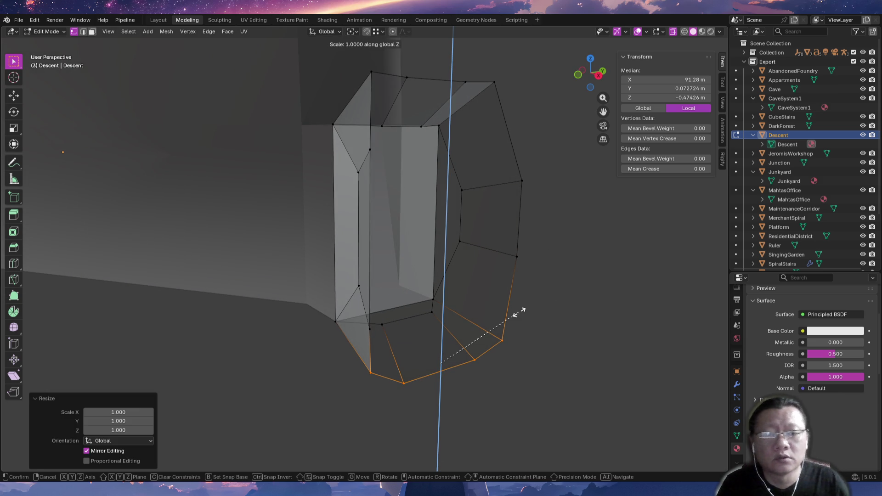
left_click(519, 313)
left_click(643, 107)
key("s")
key("z")
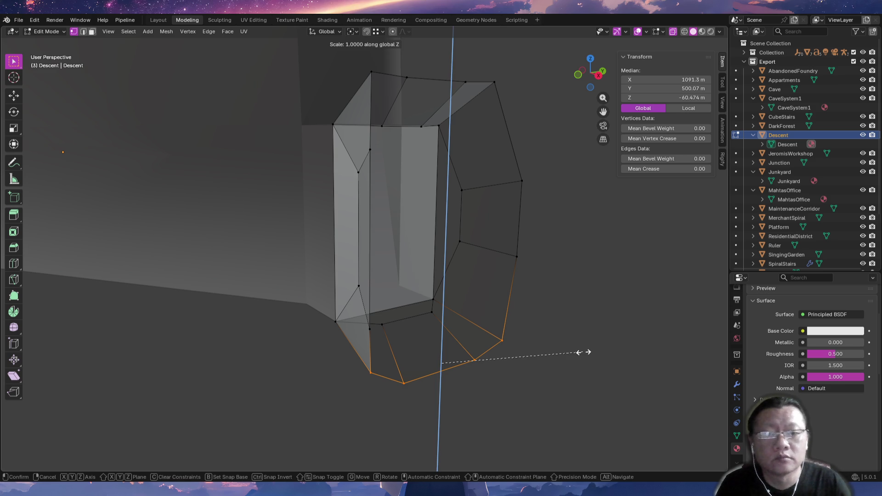
left_click(579, 352)
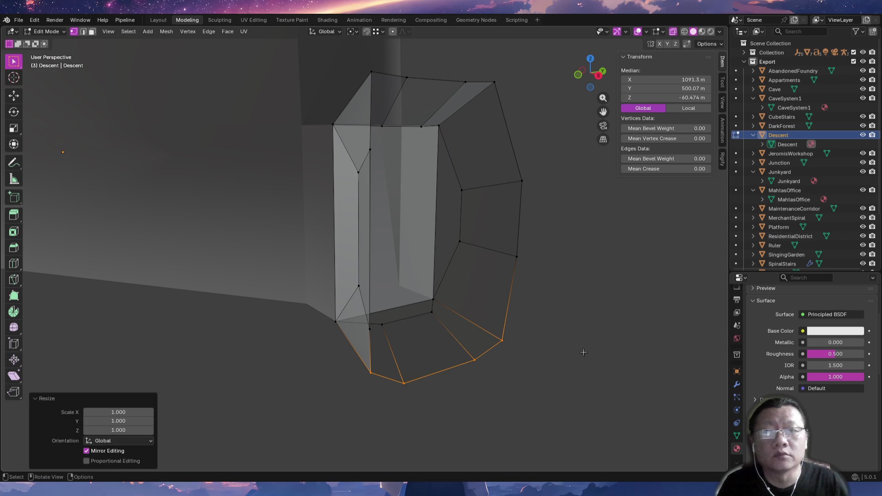
Set Snap Base to Closest and flatten the bottom edges with a Z scale of 0.
left_click(354, 31)
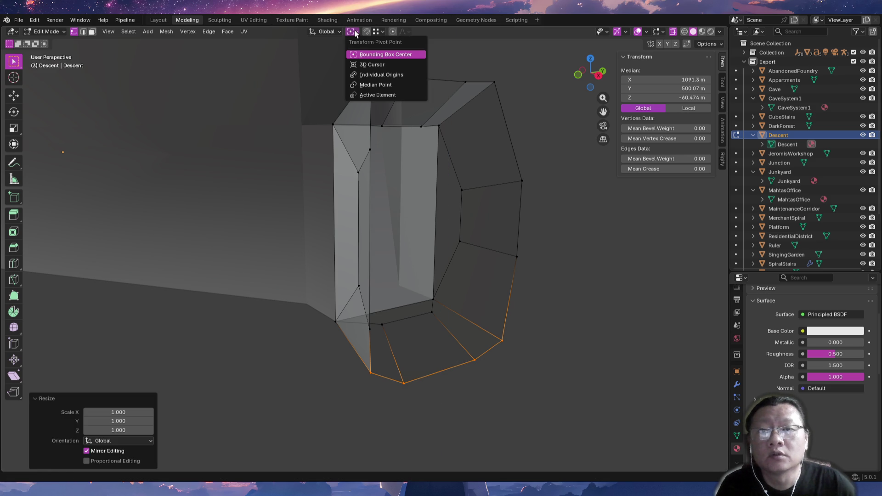
left_click(380, 33)
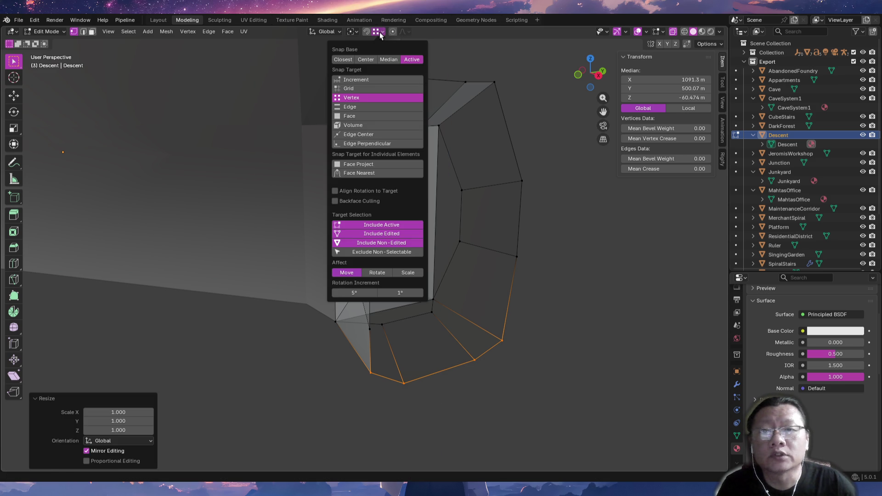
left_click(344, 60)
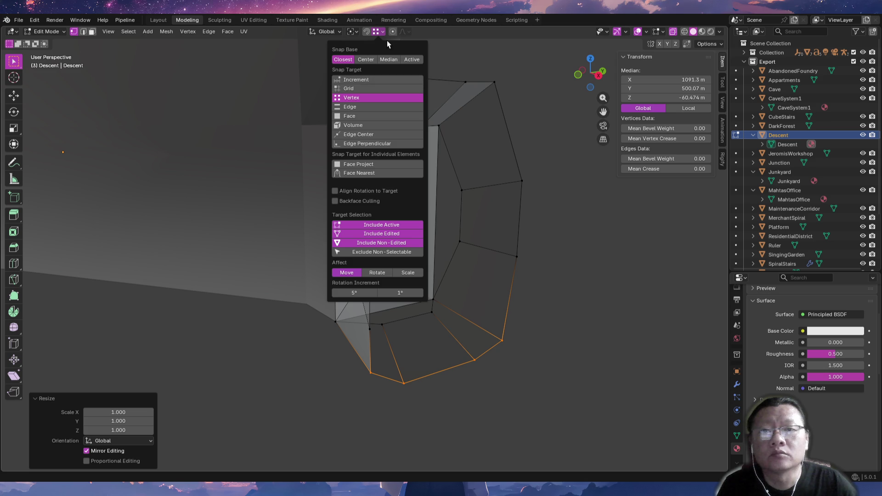
left_click(352, 32)
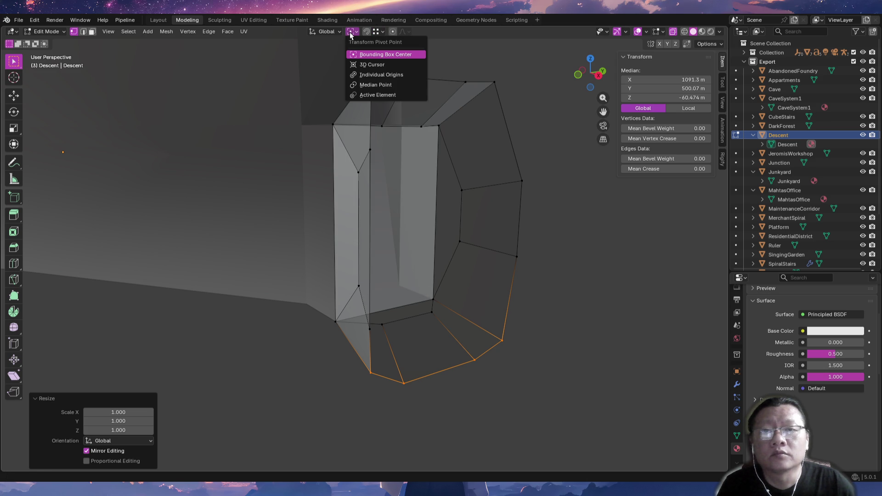
middle_click_drag(441, 317, 514, 322)
key("s")
key("z")
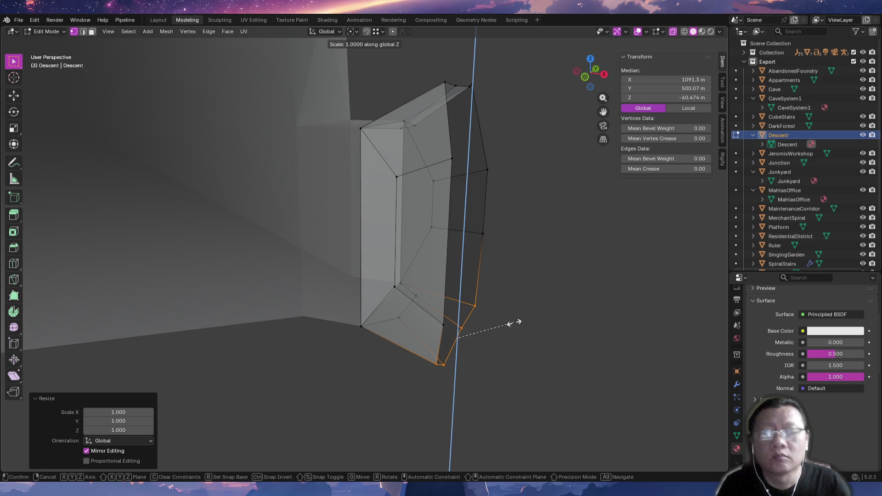
key("0")
key("Return")
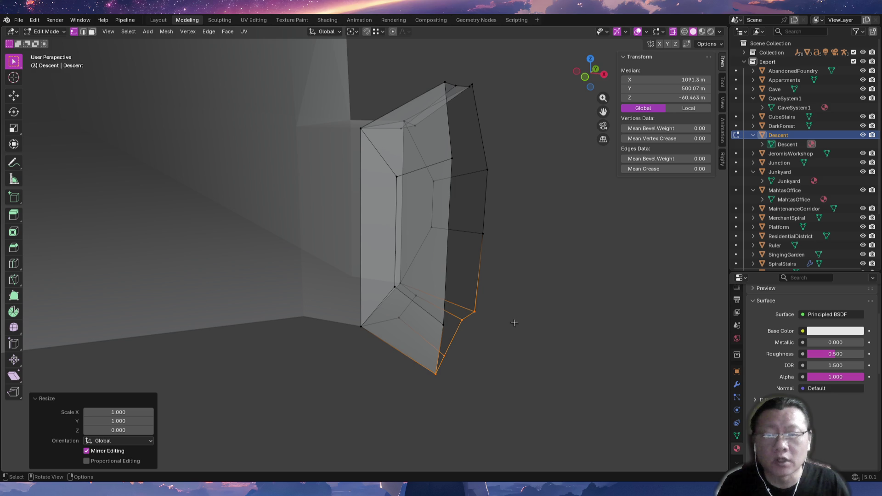
Select the tunnel's end ring and extrude a new section about 1.28 m along X.
mouse_move(636, 250)
middle_mouse_down()
mouse_move(468, 359)
mouse_move(517, 329)
mouse_move(471, 276)
mouse_move(506, 345)
middle_mouse_up()
left_click(467, 359)
key("alt+a")
left_click(472, 276, "alt")
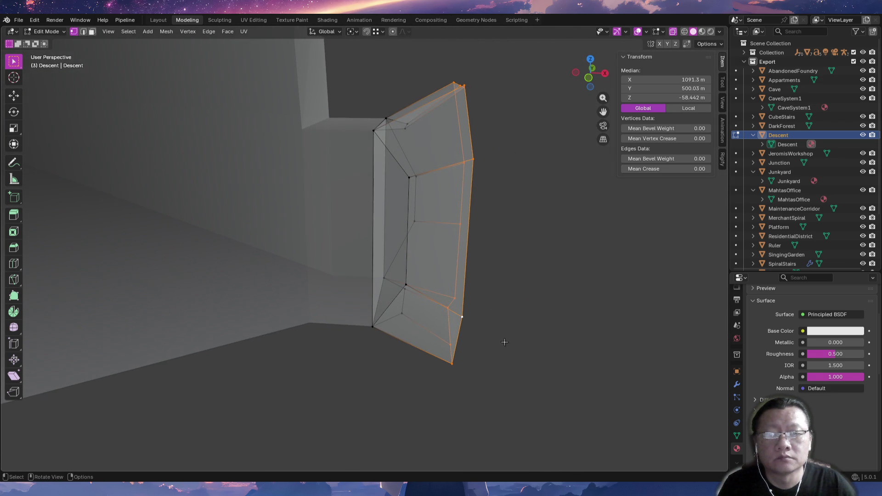
key("g")
left_click(580, 347)
Scale the new end ring about 2.25× and raise it about 2.3 m along Z.
mouse_move(581, 347)
middle_mouse_down()
mouse_move(480, 368)
mouse_move(487, 362)
middle_mouse_up()
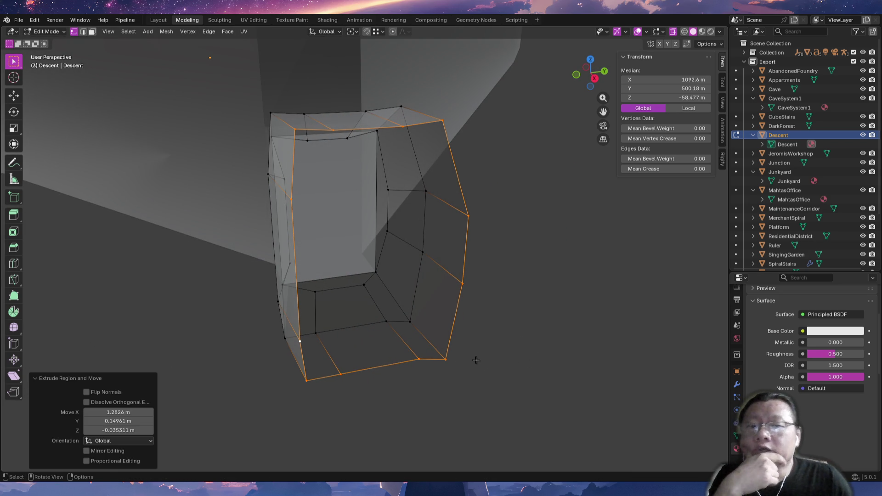
middle_click_drag(477, 360, 443, 375)
key("KP_7")
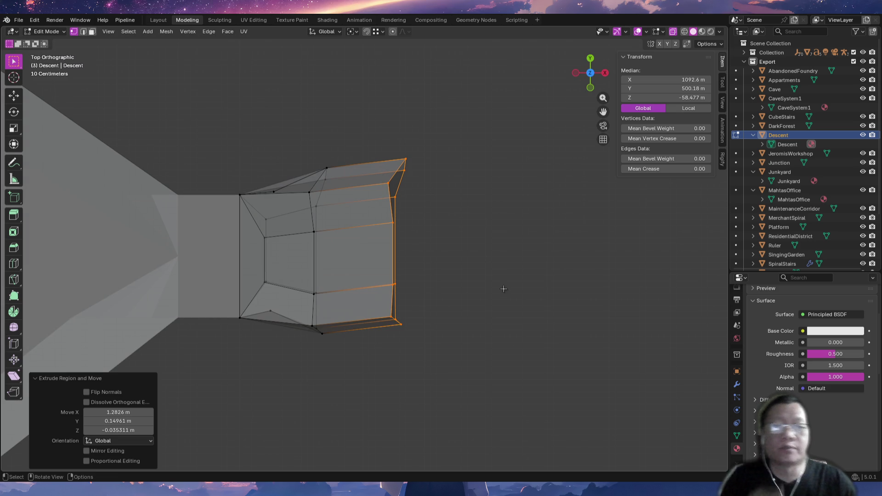
mouse_move(496, 299)
middle_mouse_down("ctrl")
mouse_move(443, 354)
mouse_move(408, 269)
mouse_move(339, 298)
mouse_move(335, 282)
middle_mouse_up("ctrl")
key("s")
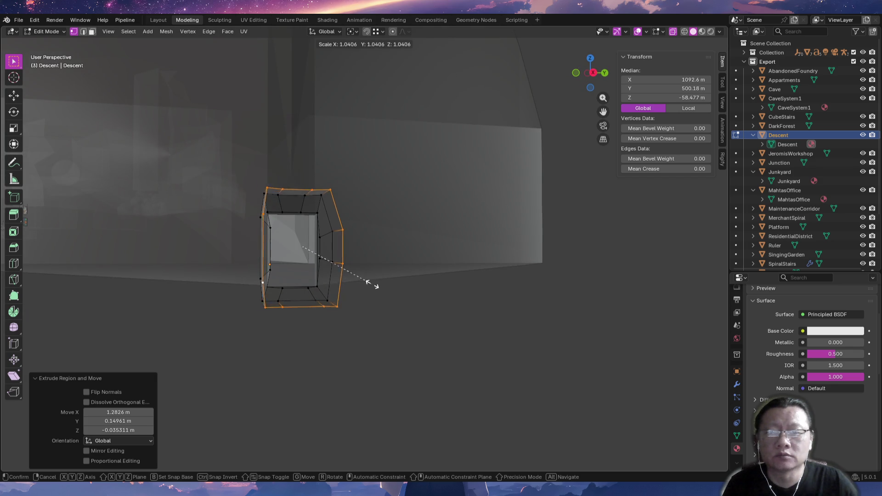
left_click(462, 301)
key("g")
key("z")
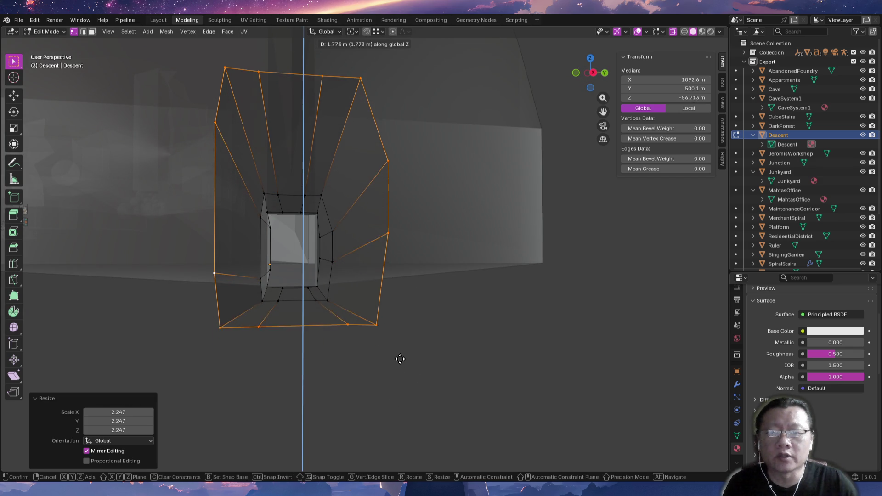
left_click(404, 348)
Extrude another tunnel section about 5 m further along X.
mouse_move(315, 336)
middle_mouse_down()
mouse_move(321, 333)
mouse_move(314, 369)
mouse_move(455, 368)
mouse_move(465, 339)
mouse_move(461, 355)
mouse_move(396, 301)
middle_mouse_up()
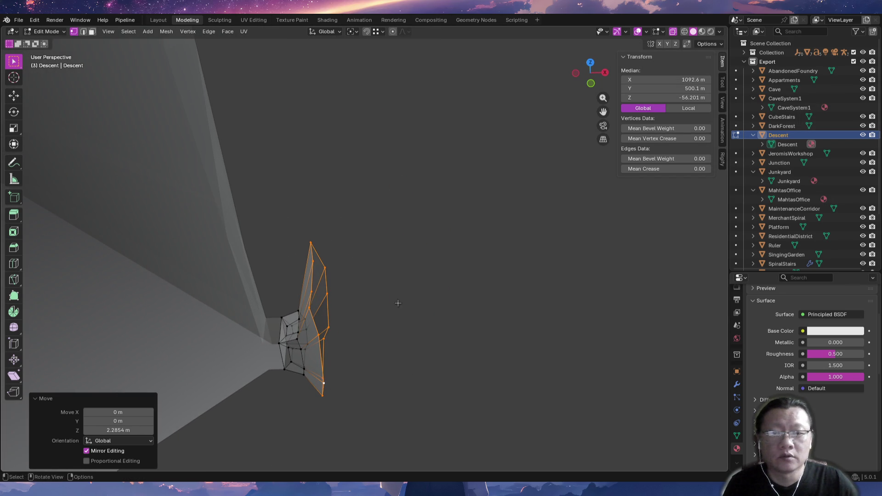
right_click(412, 277, "ctrl")
Lower the new end section about 1.4 m and turn it 14.4°.
mouse_move(424, 359)
middle_mouse_down()
mouse_move(390, 340)
mouse_move(423, 321)
mouse_move(449, 327)
mouse_move(437, 324)
mouse_move(449, 315)
mouse_move(442, 316)
middle_mouse_up()
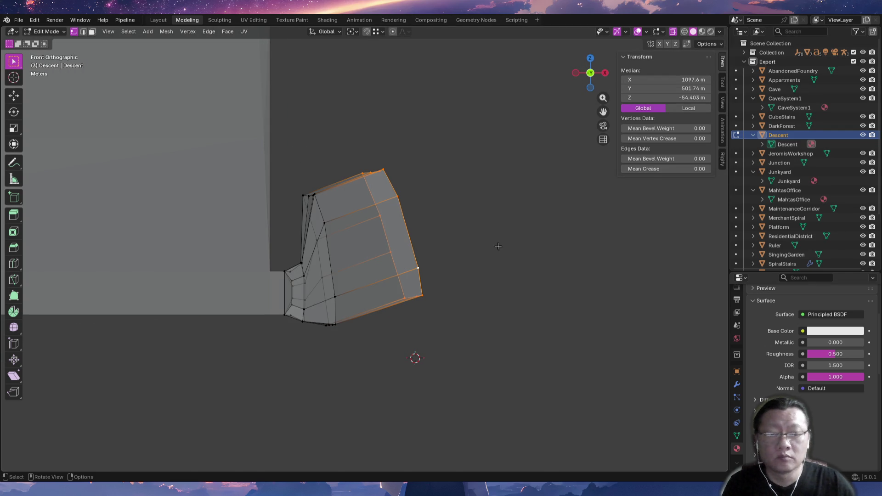
key("g")
left_click(469, 286)
key("r")
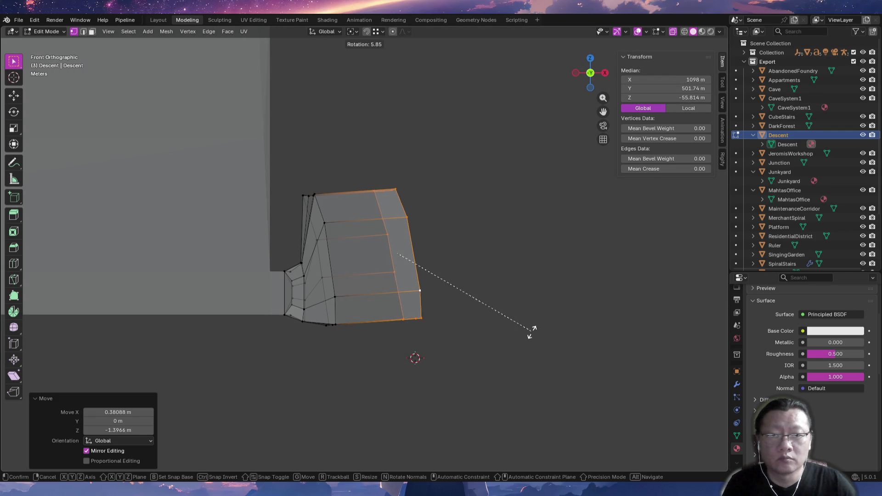
left_click(516, 348)
Give the end section a small extra 2.1° turn checked from top and front views.
key("KP_7")
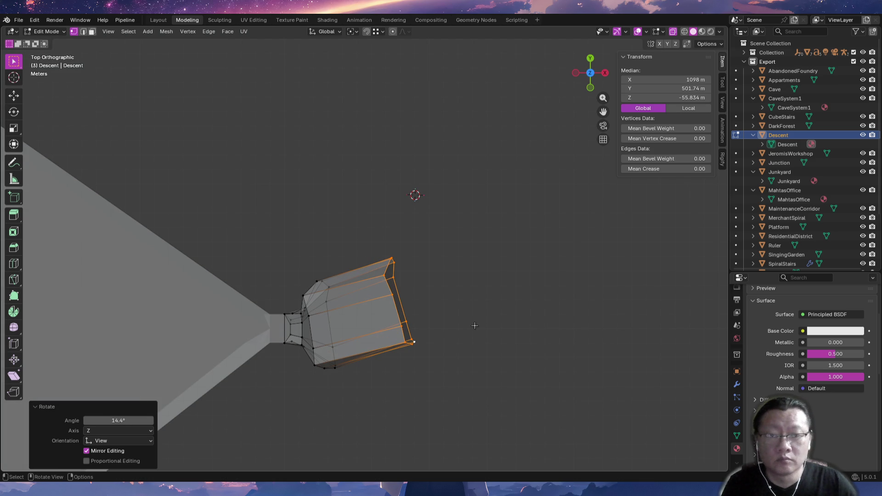
key("KP_1")
key("r")
left_click(513, 332)
key("KP_7")
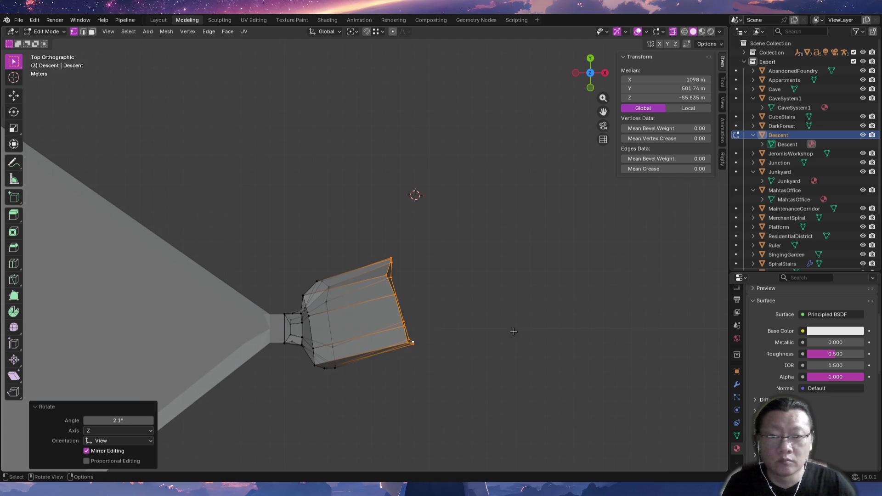
Extrude the first bent sections in top view, undoing and redoing one toward the upper right.
right_click(447, 212, "ctrl")
middle_click_drag(486, 328, 326, 257)
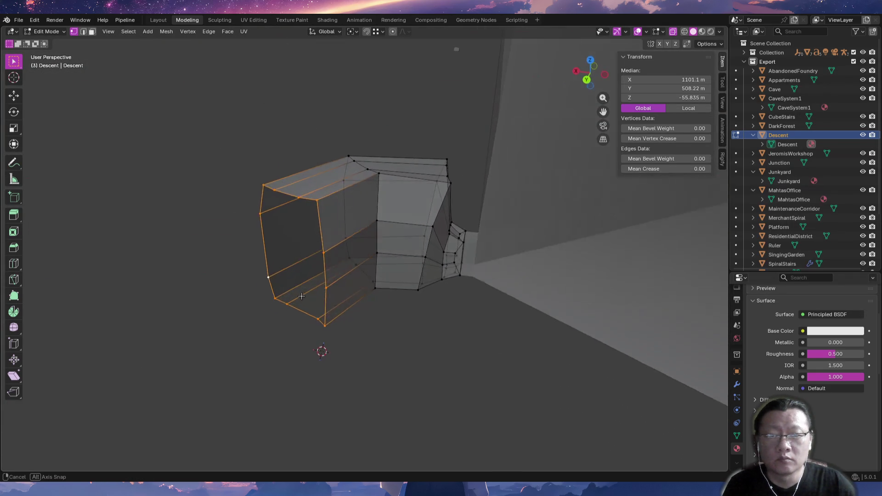
mouse_move(326, 257)
middle_mouse_down()
mouse_move(455, 337)
mouse_move(425, 376)
mouse_move(401, 379)
middle_mouse_up()
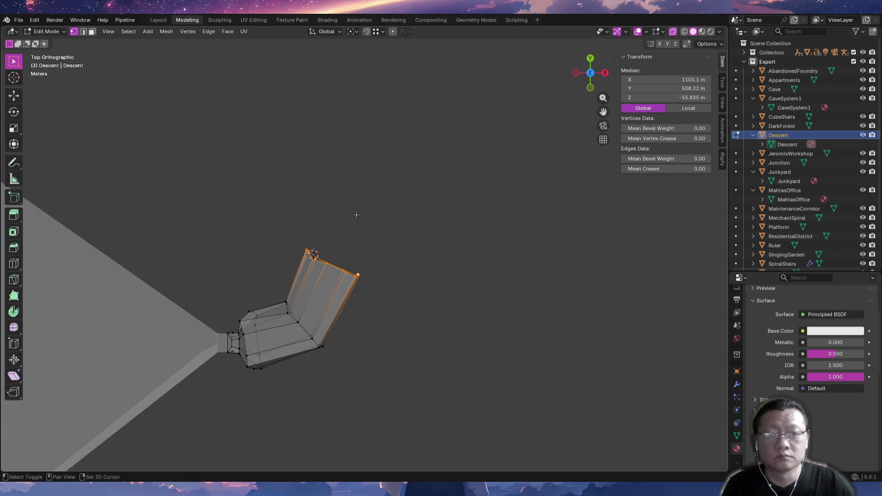
right_click(359, 197, "ctrl")
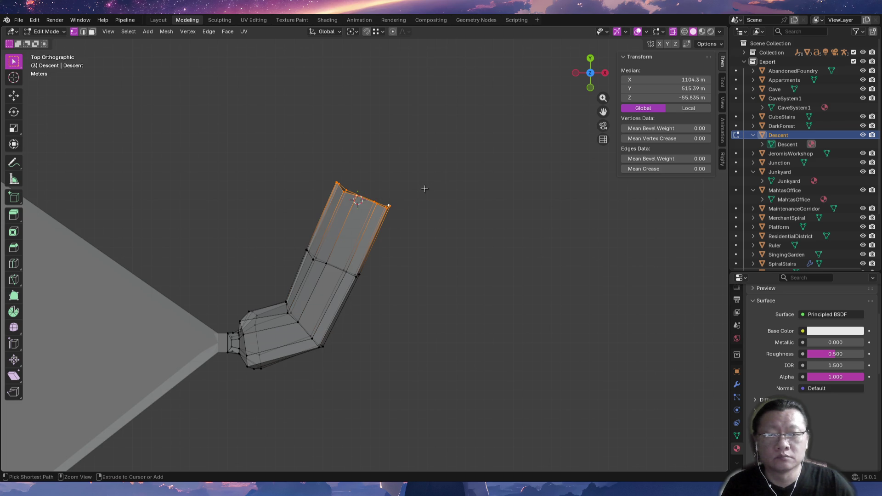
key("ctrl+z")
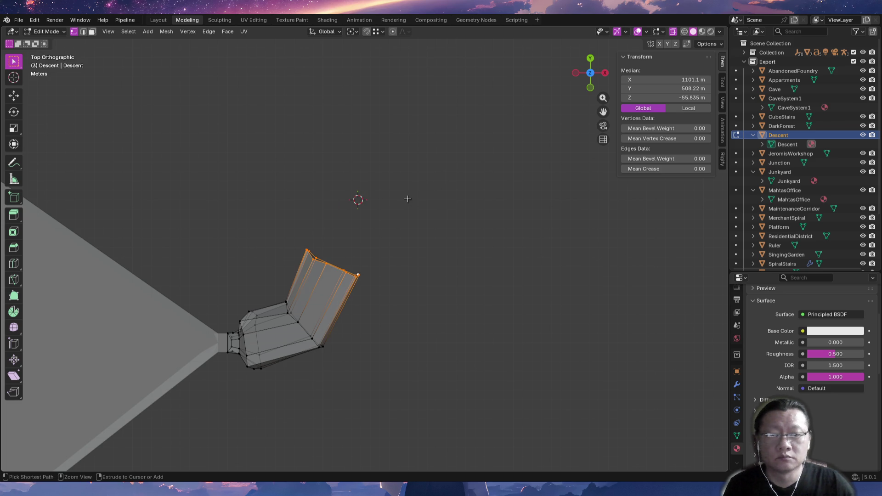
right_click(407, 198, "ctrl")
Extrude six more sections rightward, down and back left to trace the horseshoe loop.
right_click(521, 196, "ctrl")
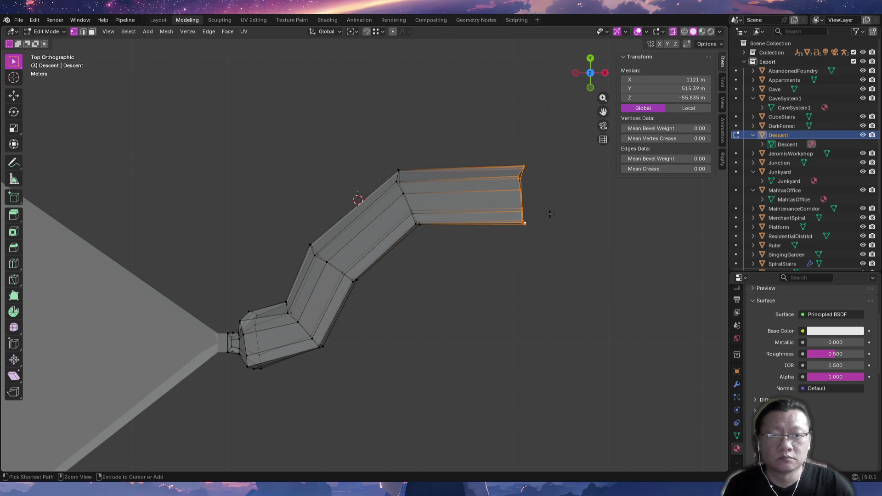
right_click(604, 276, "ctrl")
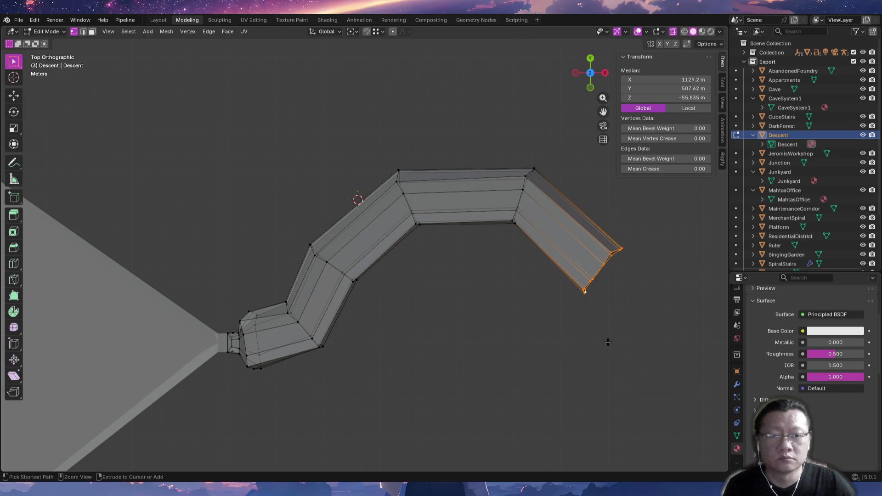
right_click(608, 364, "ctrl")
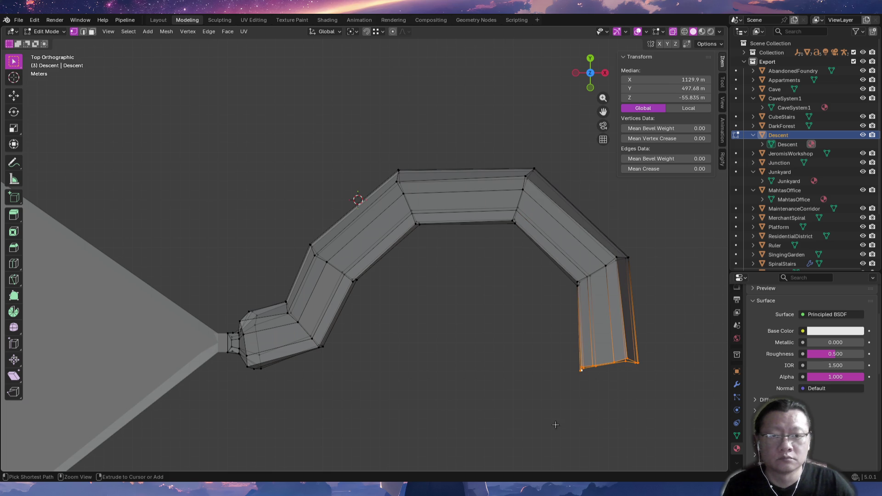
right_click(531, 440, "ctrl")
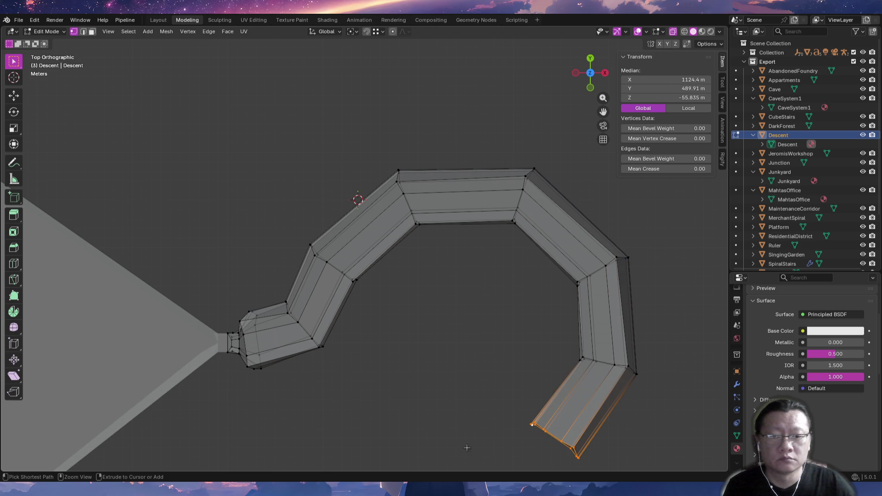
right_click(449, 449, "ctrl")
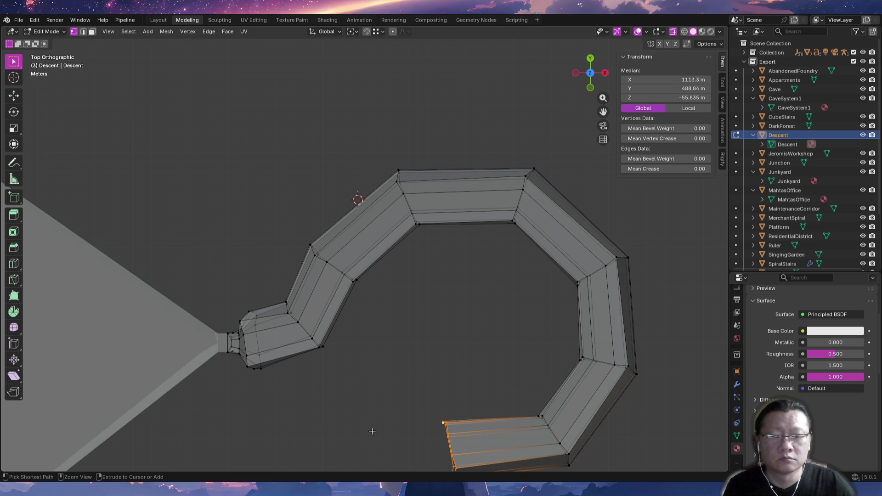
right_click(346, 411, "ctrl")
key("KP_1")
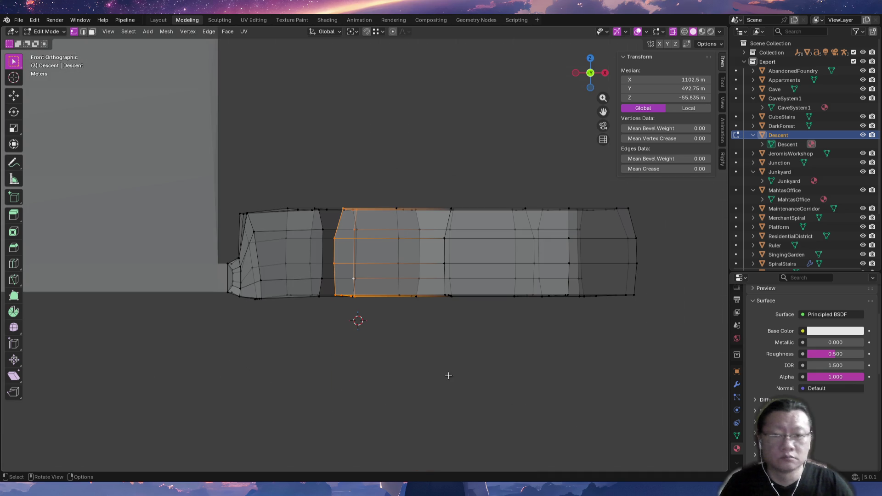
Lower the tunnel's end loop along Z in front view.
key("g")
key("z")
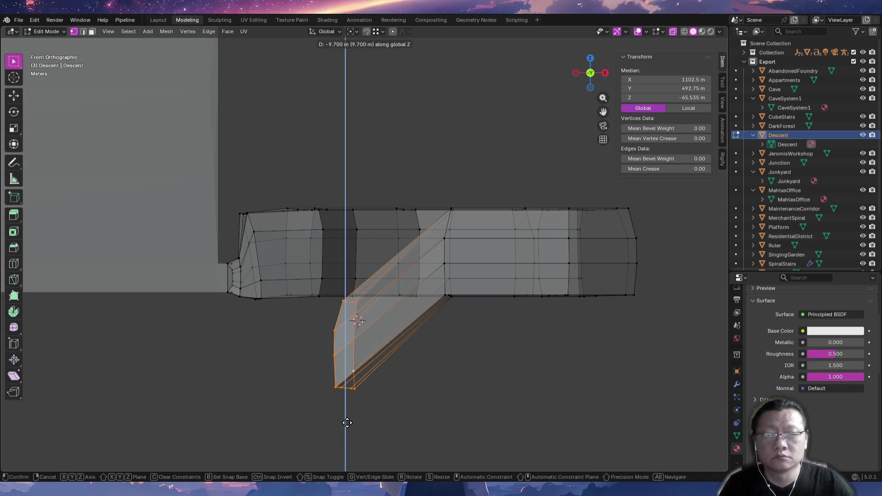
left_click(348, 434)
key("alt+a")
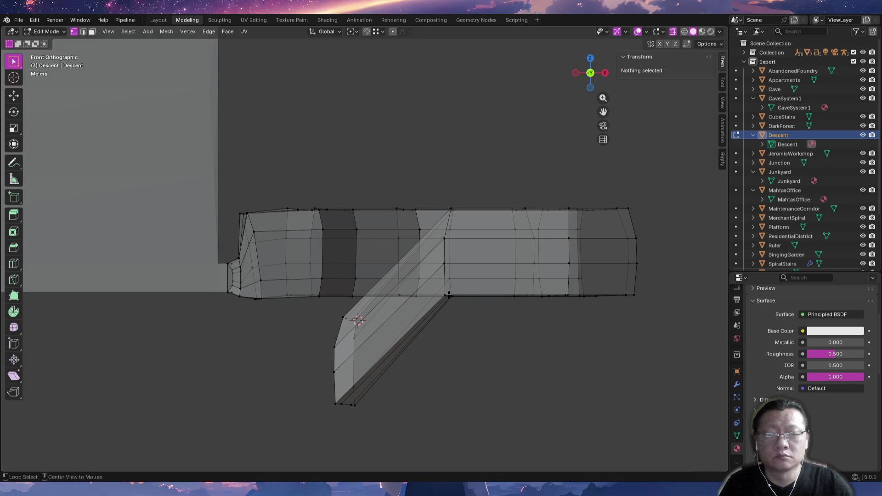
left_click(449, 296, "alt")
key("alt+a")
mouse_move(457, 315)
middle_mouse_down()
mouse_move(455, 329)
mouse_move(564, 357)
middle_mouse_up()
Lower the loop where the ramp meets the branch along Z.
left_click(573, 356, "alt")
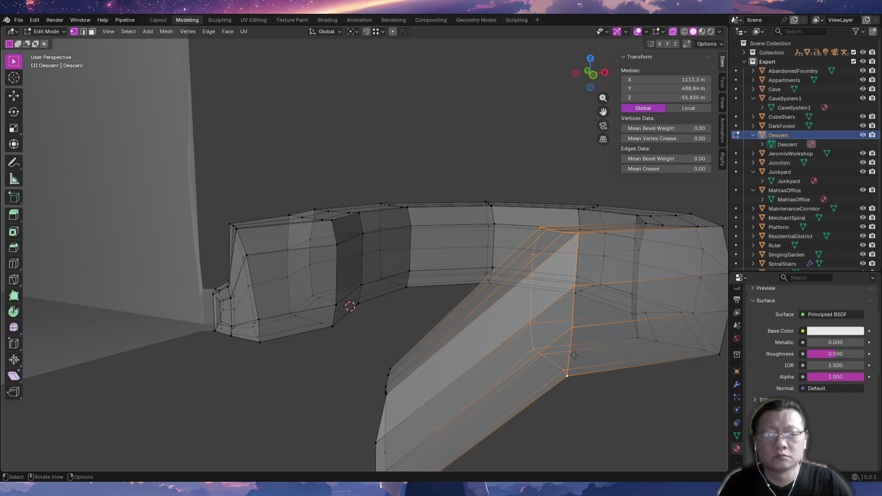
key("ctrl+KP_1")
key("KP_1")
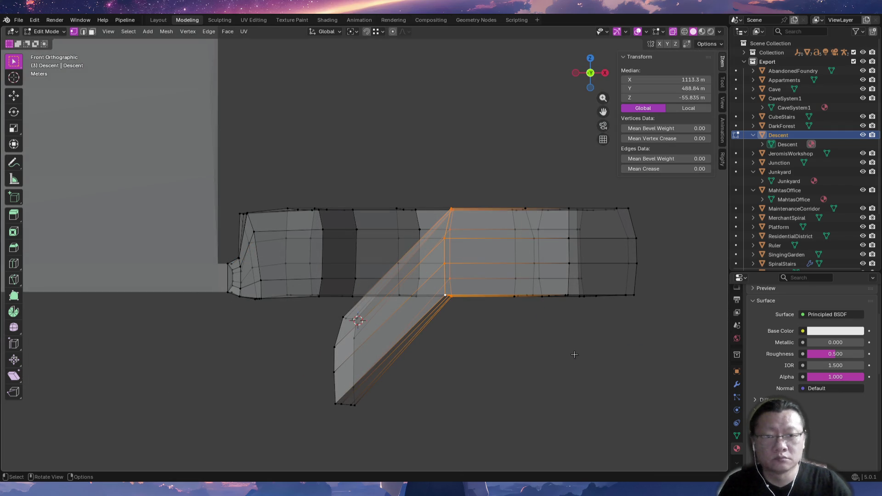
key("g")
key("z")
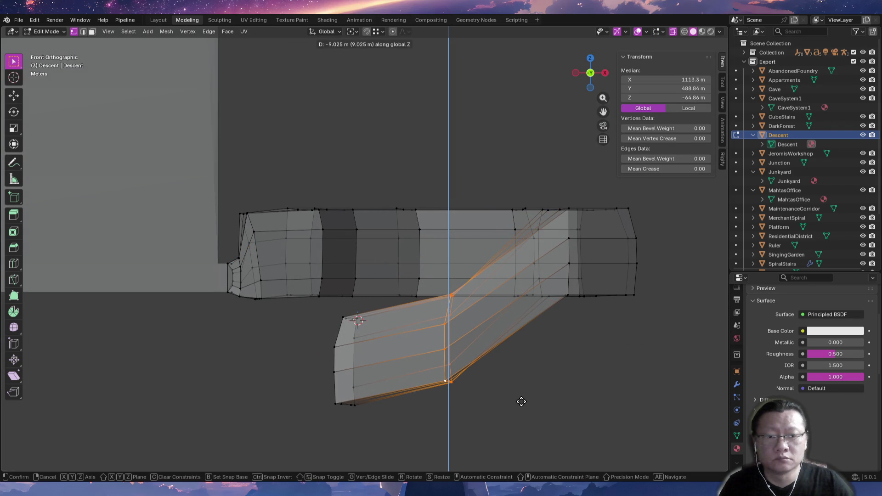
left_click(526, 397)
key("alt+a")
middle_click_drag(586, 335, 540, 356)
scroll(463, 351, "down", 5)
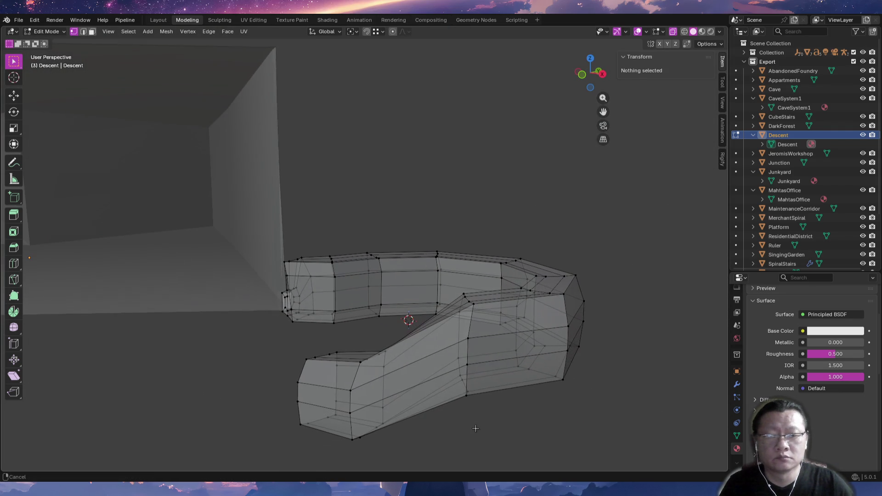
Lower the ramp section's faces along Z.
left_click(465, 383, "alt")
middle_click_drag(466, 383, 490, 393)
key("g")
key("z")
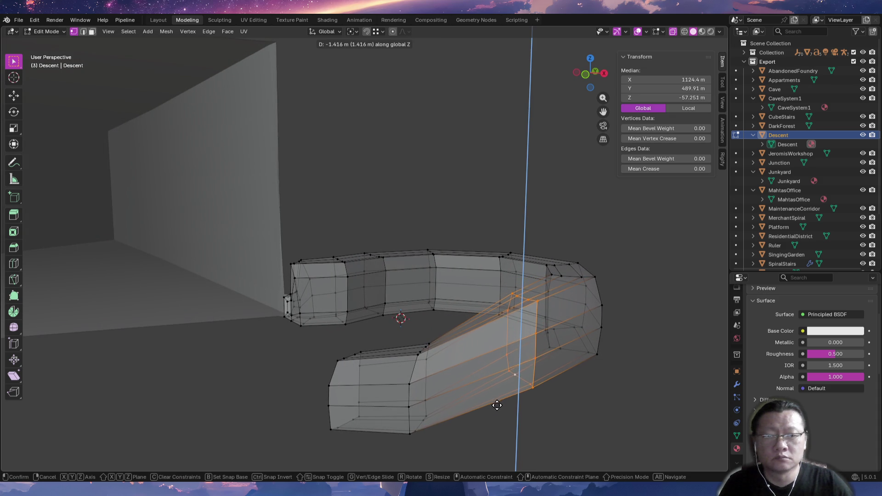
left_click(513, 407)
mouse_move(584, 393)
middle_mouse_down()
mouse_move(535, 420)
mouse_move(459, 429)
middle_mouse_up()
left_click(459, 429)
Lower another loop of tunnel faces slightly along Z and review the slope.
left_click(377, 393, "alt")
key("g")
key("z")
left_click(376, 413)
mouse_move(376, 414)
middle_mouse_down()
mouse_move(302, 432)
mouse_move(353, 433)
middle_mouse_up()
left_click(353, 433)
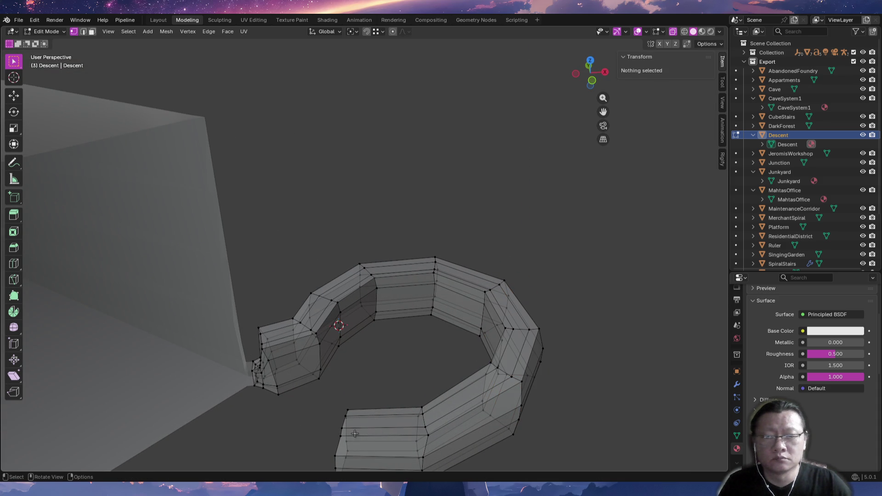
Orbit the tunnel from the top view to inspect the sloped loop.
key("KP_7")
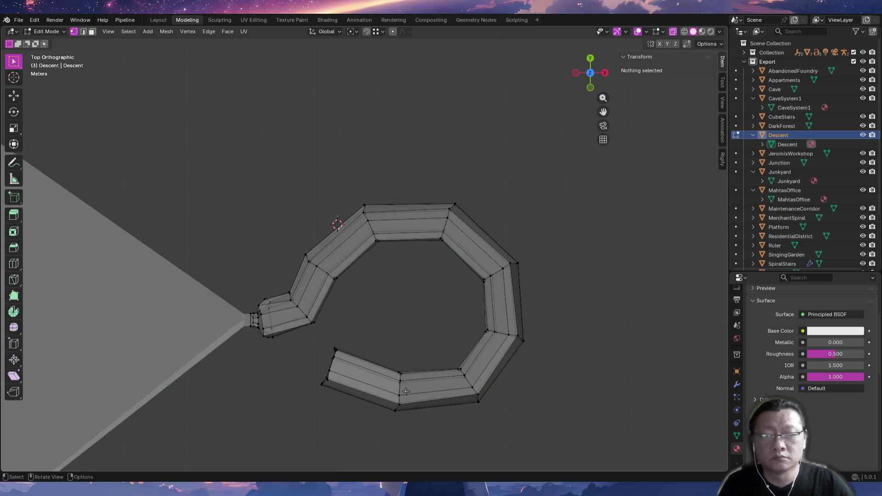
middle_click_drag(420, 392, 442, 288)
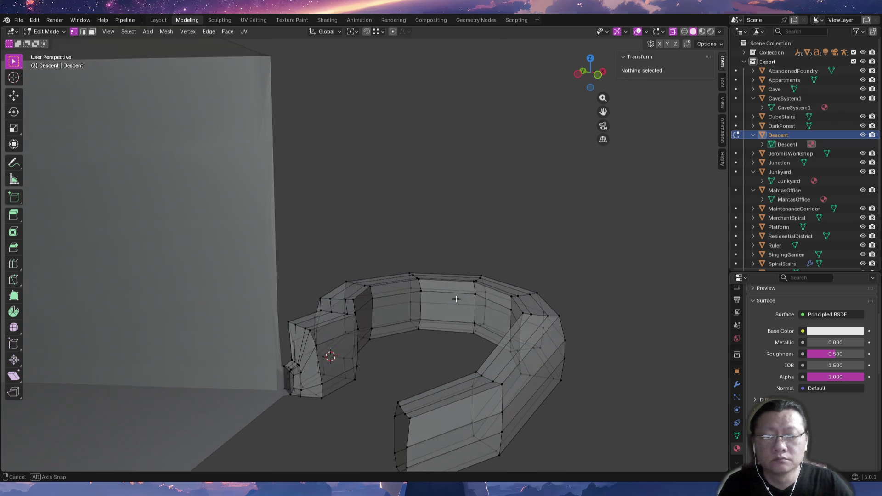
middle_click_drag(441, 289, 465, 314)
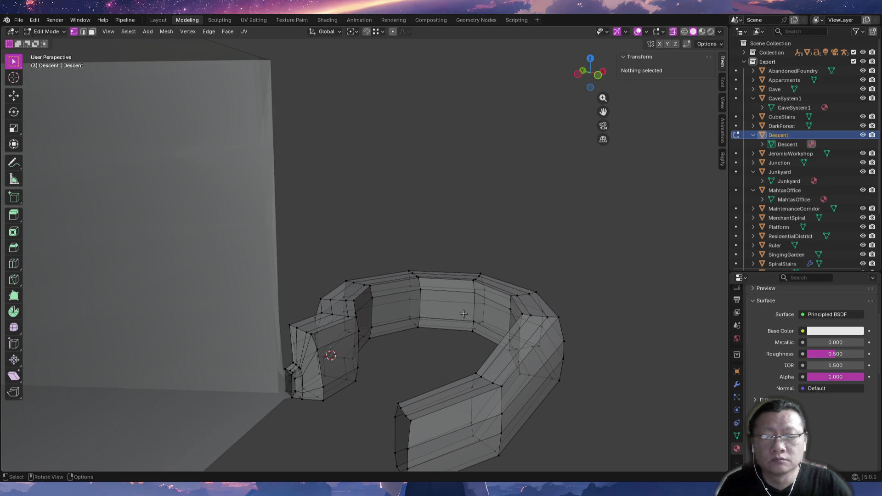
middle_click_drag(452, 319, 422, 318)
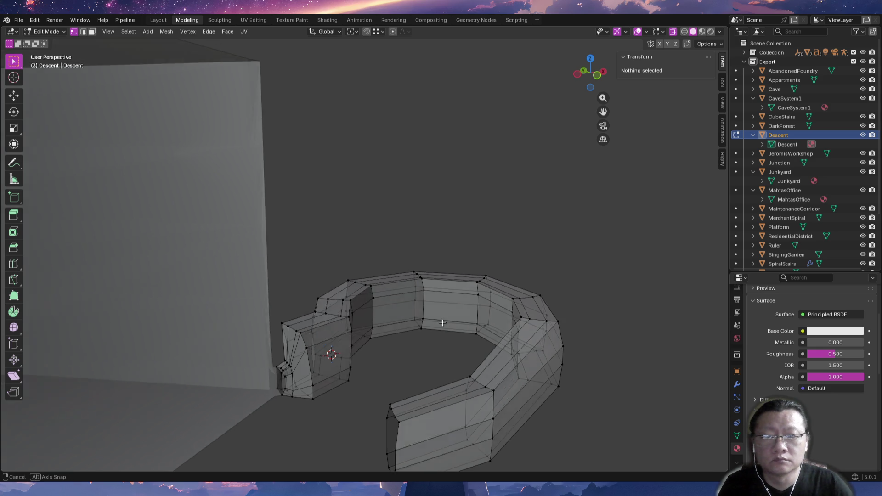
Raise an inner-wall edge about 1.36 m along Z in edge select mode.
key("2")
left_click(407, 332)
key("g")
key("z")
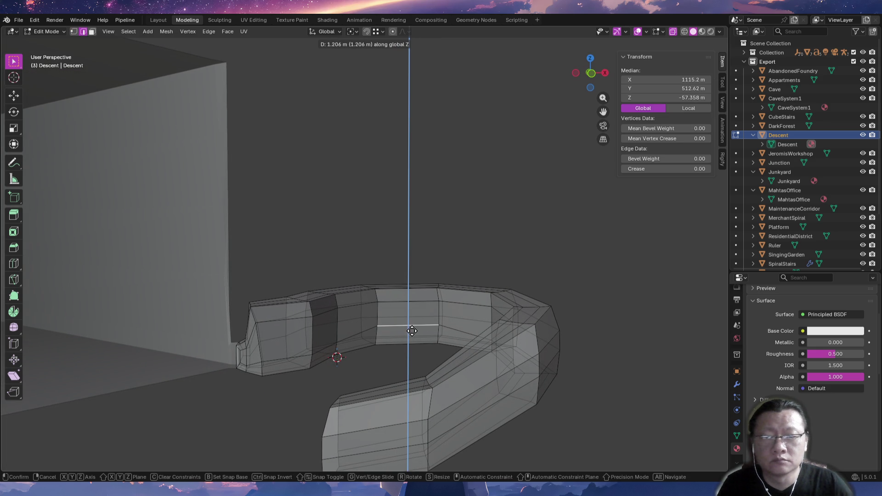
left_click(412, 329)
mouse_move(412, 330)
middle_mouse_down()
mouse_move(440, 338)
mouse_move(432, 331)
middle_mouse_up()
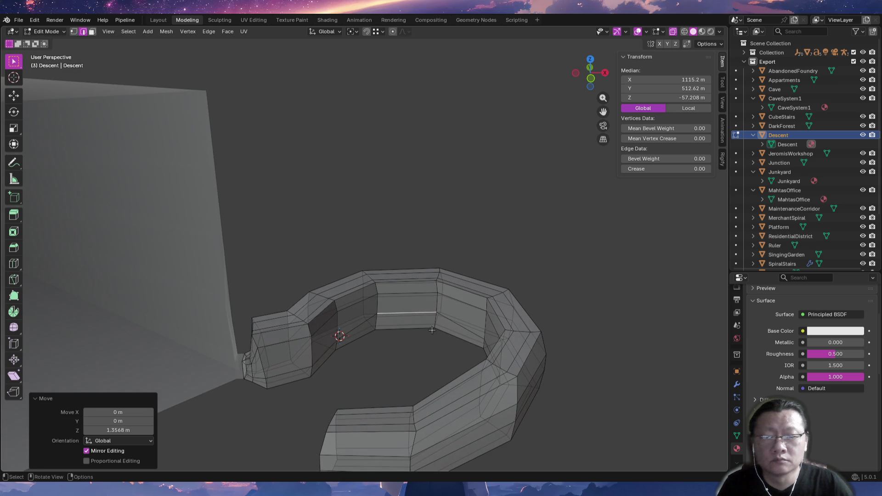
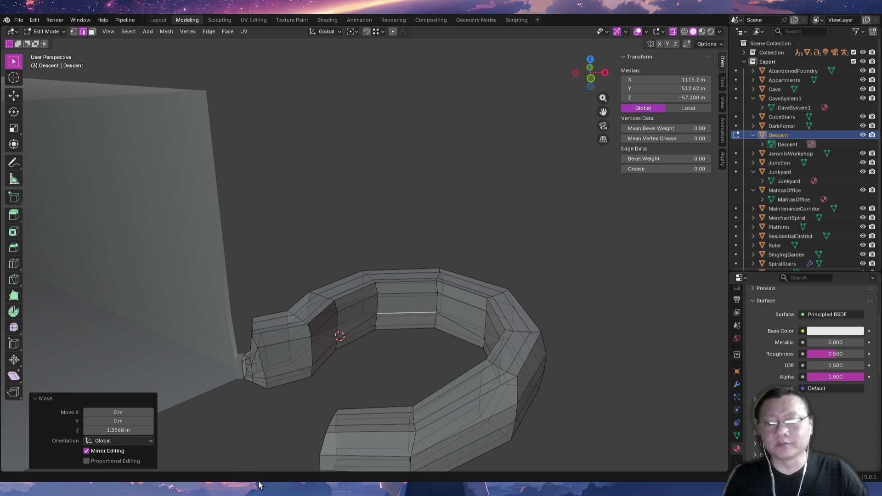
After checking the stream chat, delete a face on the ring's inner wall to cut the first opening.
key("alt+Tab")
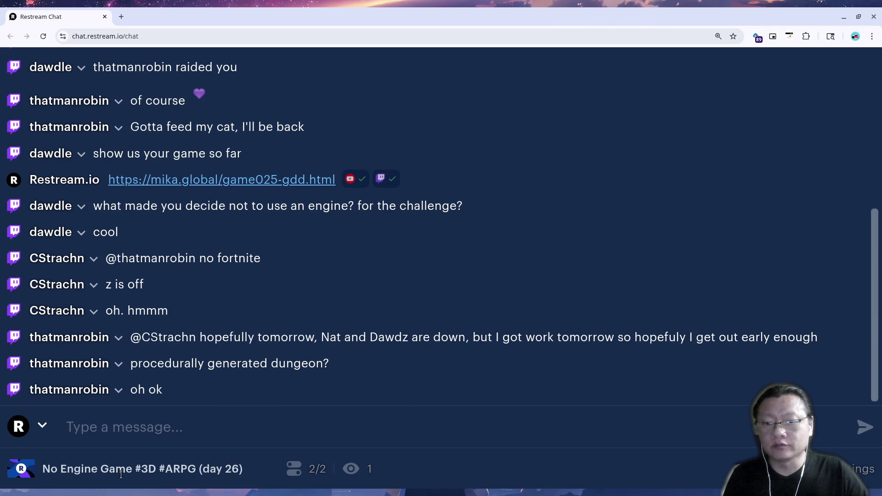
key("alt+Tab")
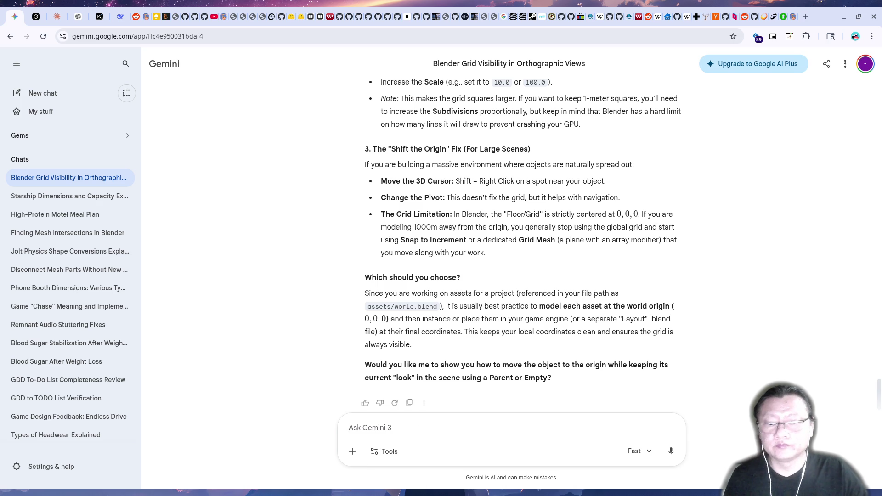
key("alt+Tab")
mouse_move(339, 335)
middle_mouse_down()
mouse_move(383, 283)
mouse_move(404, 329)
middle_mouse_up()
scroll(392, 311, "up", 2)
scroll(393, 314, "up", 2)
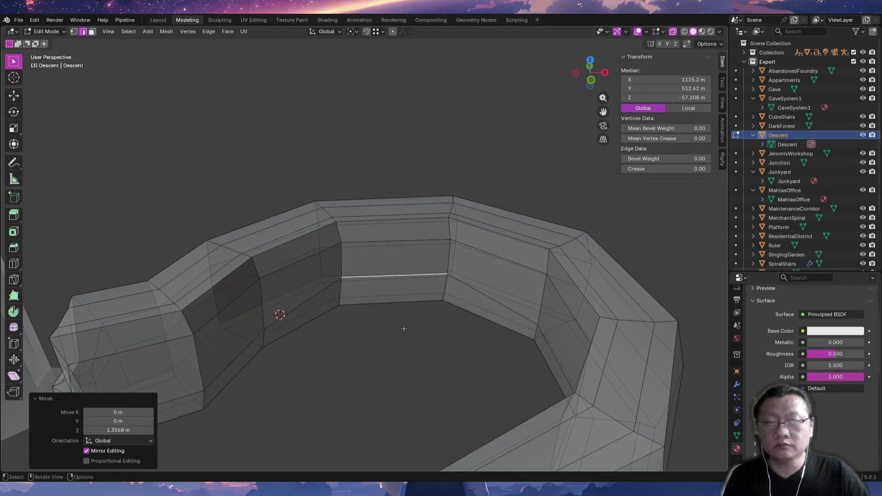
left_click(393, 257, "shift")
mouse_move(393, 257)
middle_mouse_down()
mouse_move(392, 270)
mouse_move(413, 290)
middle_mouse_up()
key("alt+a")
left_click(392, 269)
key("x")
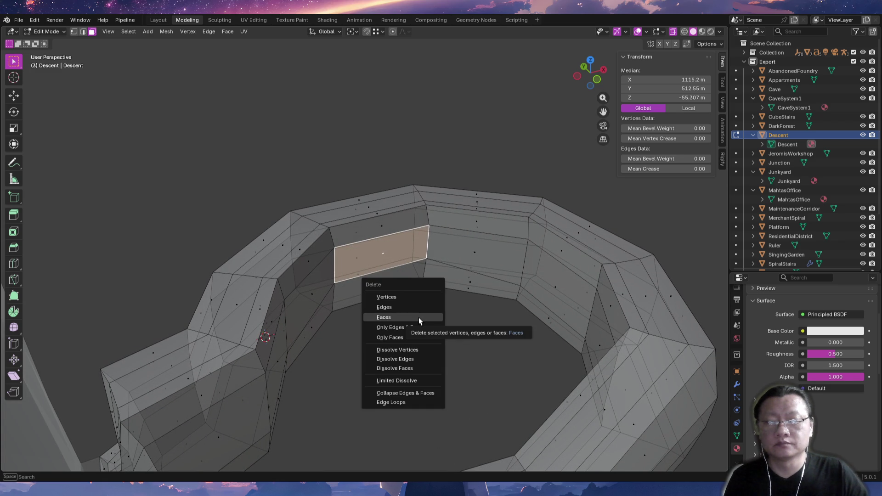
left_click(418, 317)
mouse_move(418, 317)
middle_mouse_down()
mouse_move(461, 306)
mouse_move(416, 298)
mouse_move(425, 299)
middle_mouse_up()
scroll(427, 300, "up", 3)
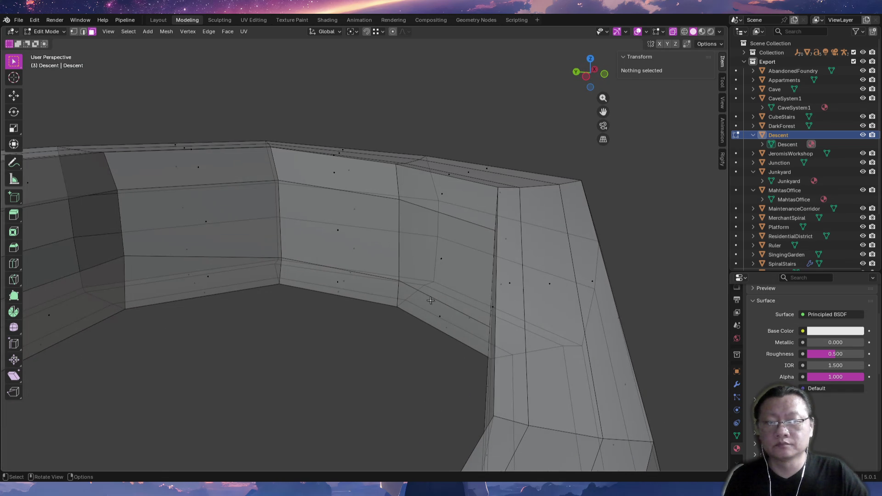
Raise a wall edge vertically, then delete a second face above it for another opening.
left_click(432, 300)
middle_click_drag(448, 311, 443, 308)
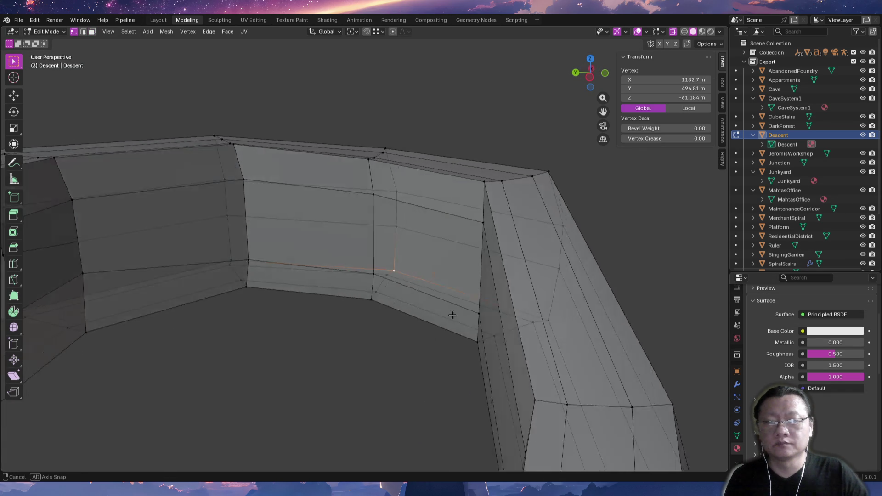
key("2")
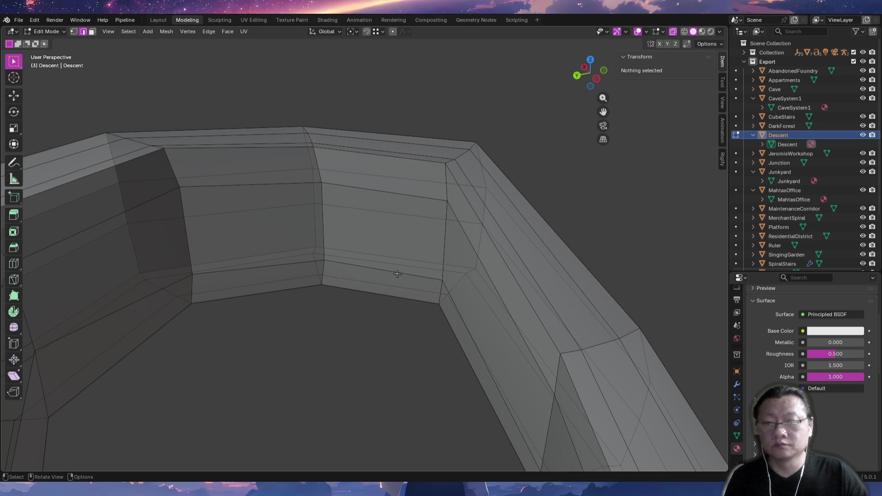
left_click(394, 270)
key("g")
key("z")
left_click(396, 256)
key("1")
key("alt+a")
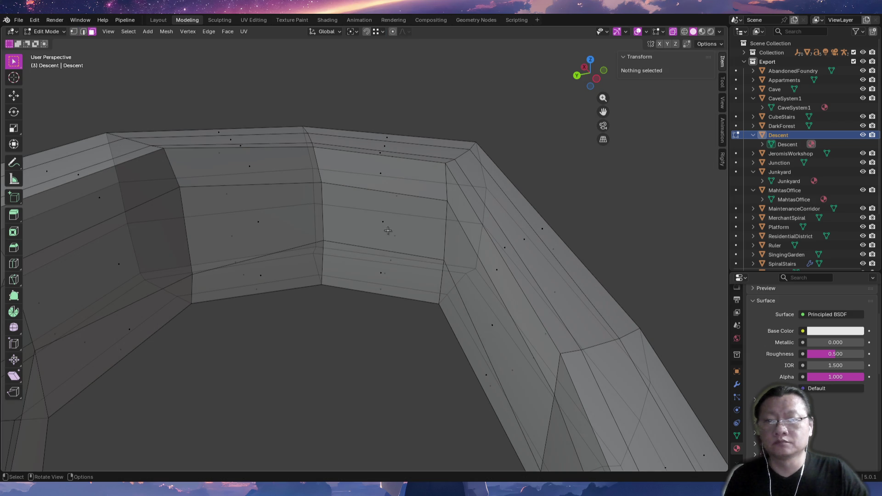
left_click(388, 230)
key("x")
left_click(401, 249)
mouse_move(401, 249)
middle_mouse_down()
mouse_move(386, 297)
mouse_move(391, 326)
middle_mouse_up()
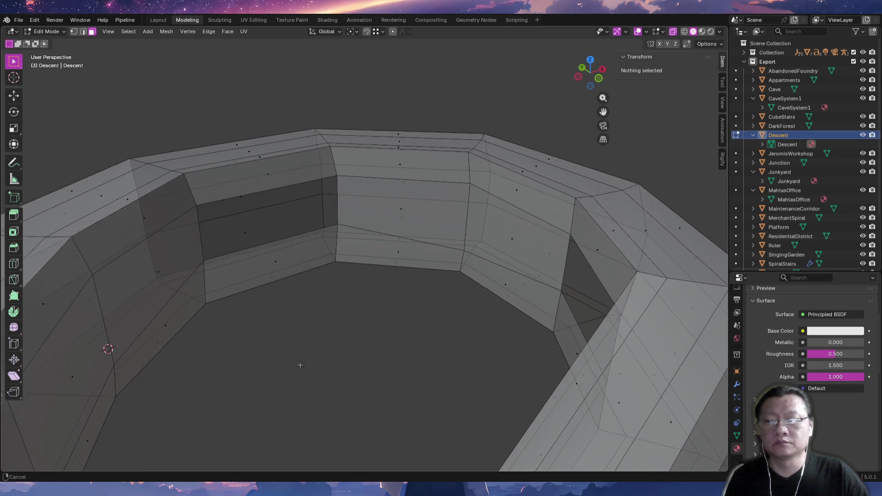
mouse_move(391, 326)
middle_mouse_down()
mouse_move(286, 280)
mouse_move(295, 269)
middle_mouse_up()
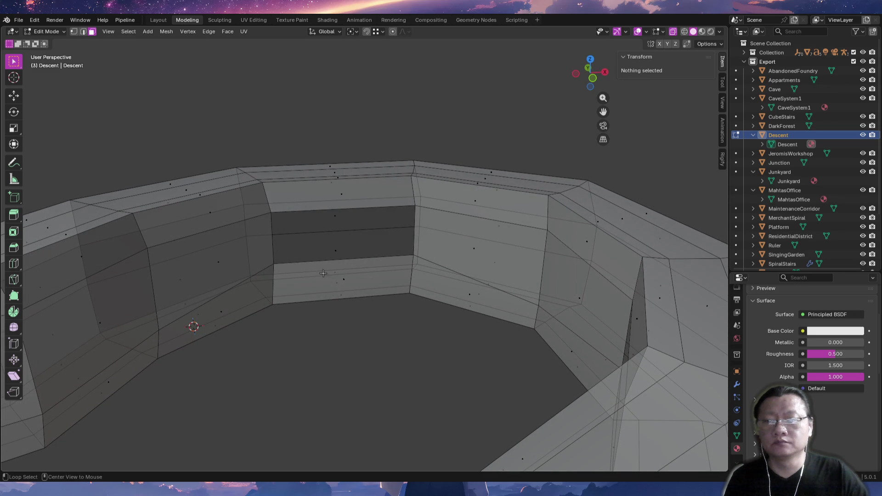
Extrude both wall openings outward into protruding box-like ledges.
left_click(353, 210)
middle_click_drag(353, 210, 343, 243)
key("e")
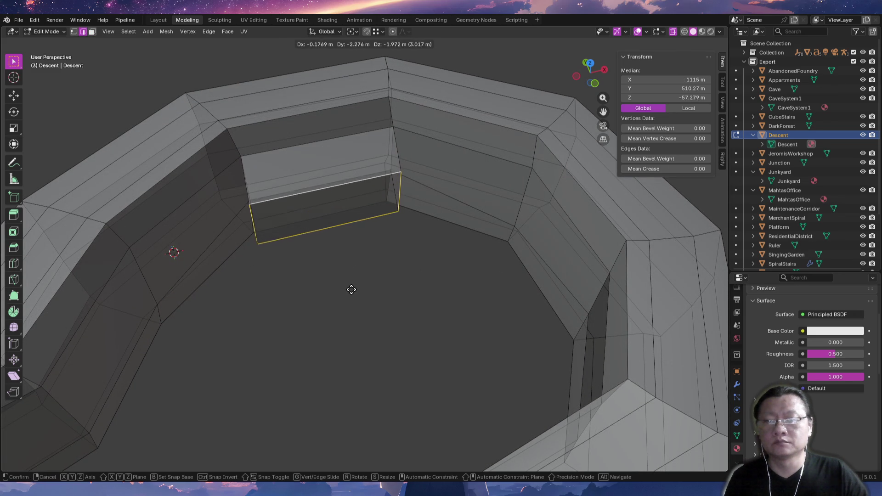
left_click(381, 280)
middle_click_drag(381, 280, 461, 276)
key("alt+a")
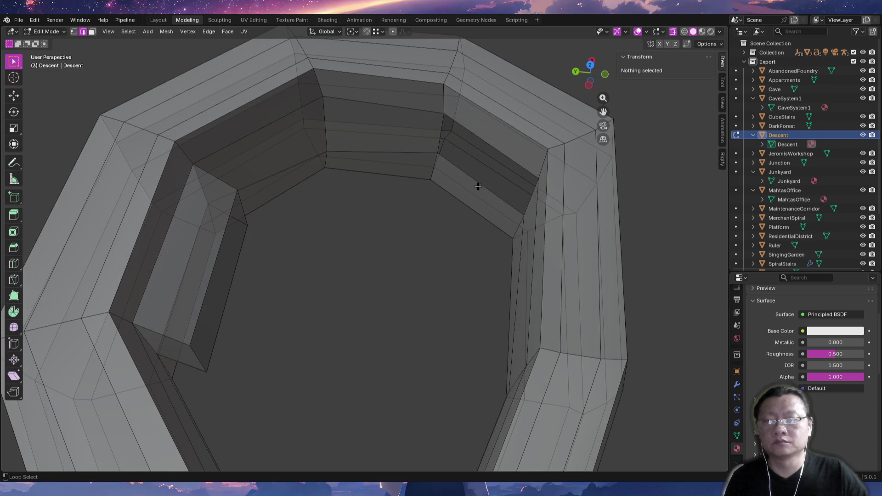
left_click(477, 187, "alt")
middle_click_drag(466, 215, 467, 227)
key("g")
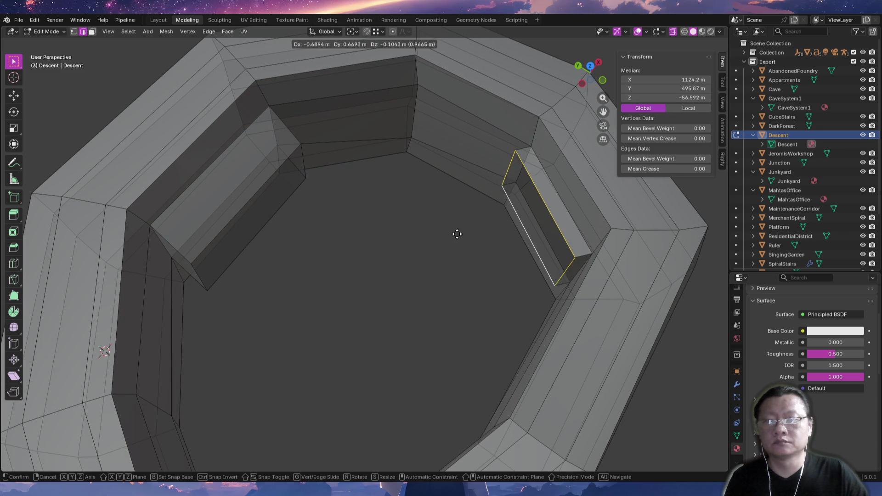
left_click(435, 247)
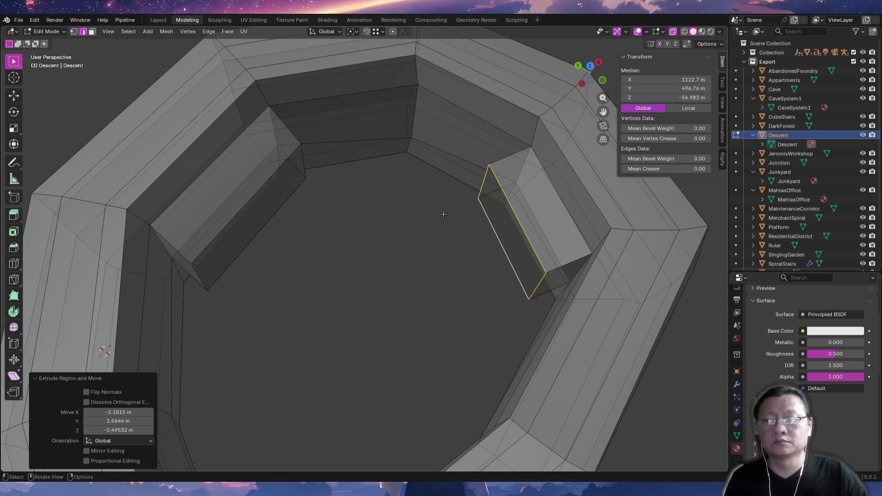
middle_click_drag(443, 214, 362, 206)
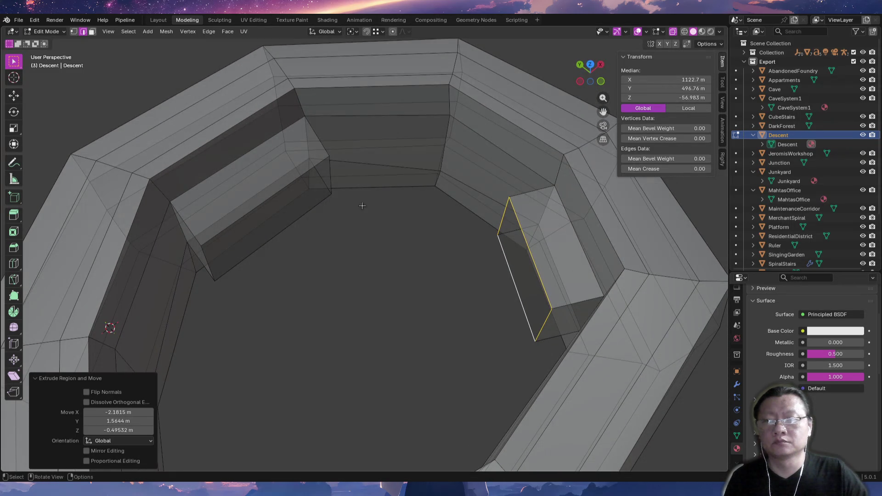
middle_click_drag(362, 206, 423, 232)
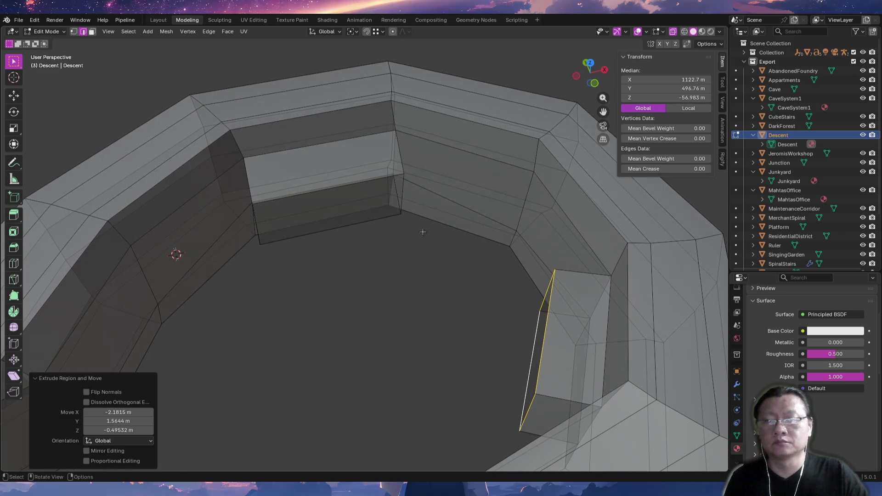
Select the recess edges, snap the 3D cursor to them and begin raising the edge vertically.
key("alt+a")
left_click(402, 199)
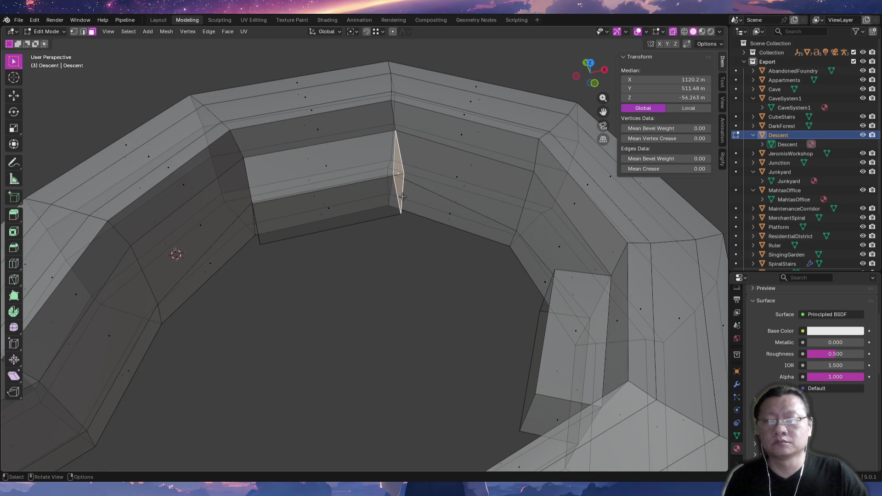
left_click(404, 199)
mouse_move(405, 191)
middle_mouse_down()
mouse_move(420, 221)
mouse_move(430, 166)
mouse_move(382, 227)
mouse_move(361, 207)
middle_mouse_up()
right_click(430, 164, "shift")
key("shift+s")
key("2")
key("g")
key("z")
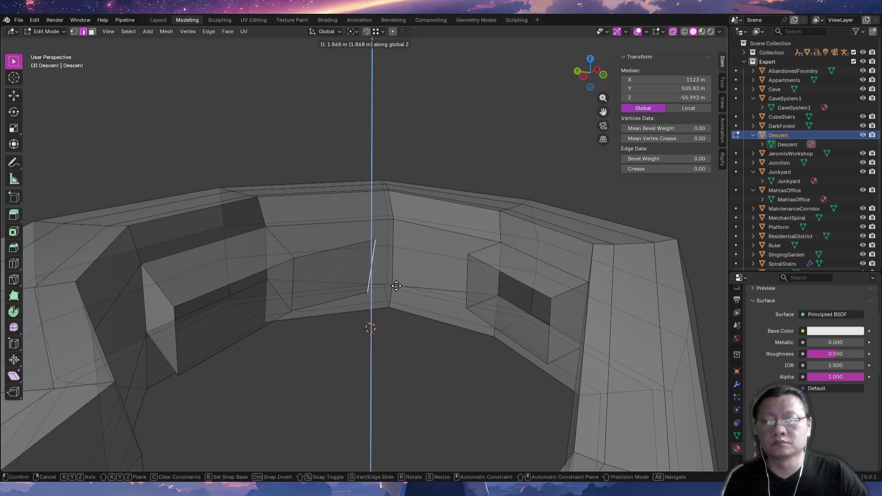
Raise and rotate the edge upright, then fill a face between it and a neighbouring edge.
left_click(401, 314)
key("r")
left_click(452, 288)
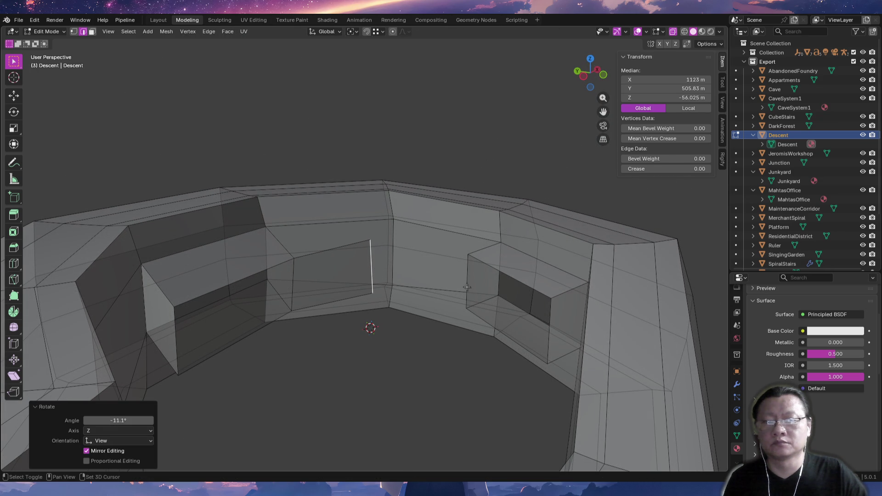
left_click(467, 287, "shift")
mouse_move(467, 288)
middle_mouse_down()
mouse_move(434, 307)
mouse_move(440, 262)
mouse_move(381, 202)
middle_mouse_up()
key("f")
left_click(403, 284)
Extrude an inner-wall edge into a new face and move another edge into position.
left_click(357, 204)
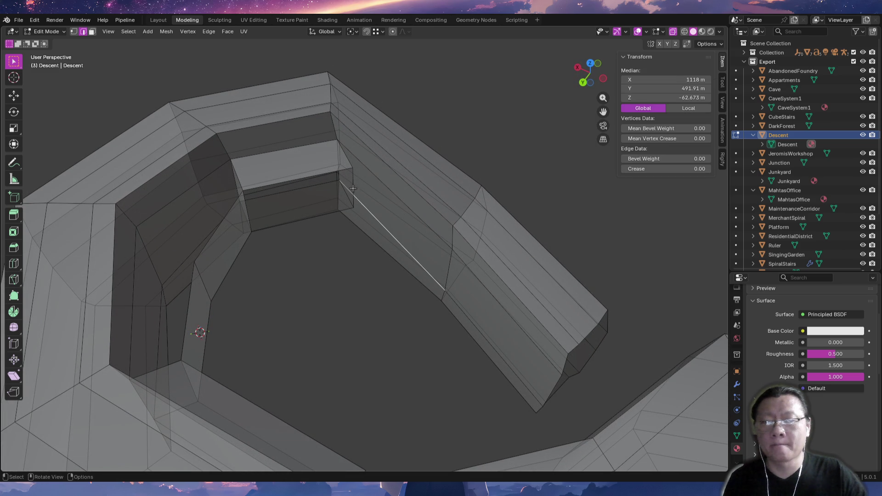
mouse_move(356, 191)
middle_mouse_down()
mouse_move(364, 217)
mouse_move(355, 193)
mouse_move(328, 237)
middle_mouse_up()
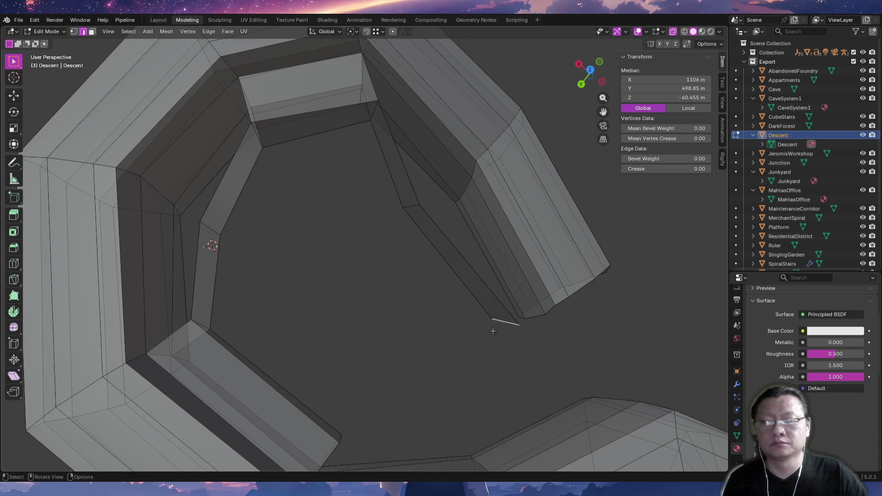
middle_click_drag(493, 331, 317, 305)
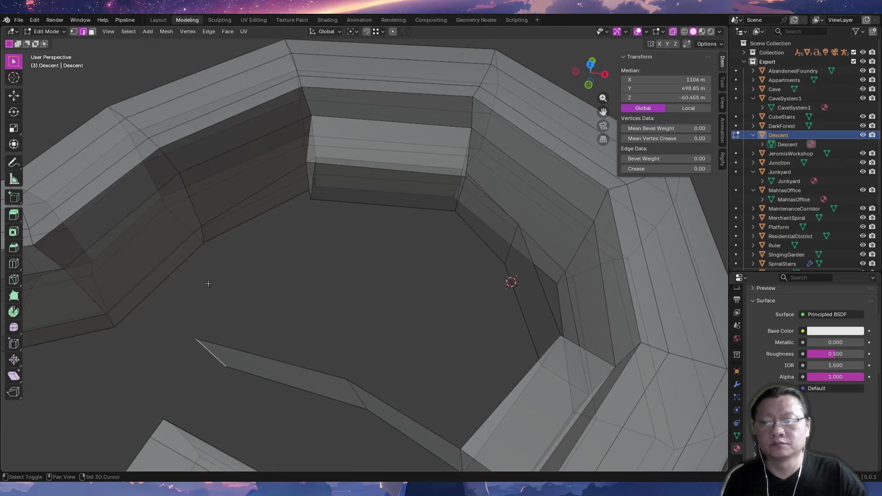
right_click(219, 271, "ctrl")
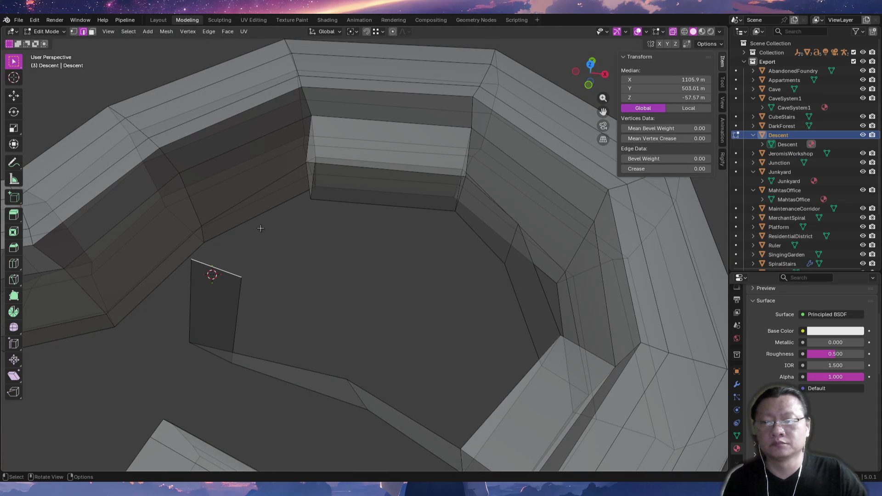
middle_click_drag(283, 217, 197, 275)
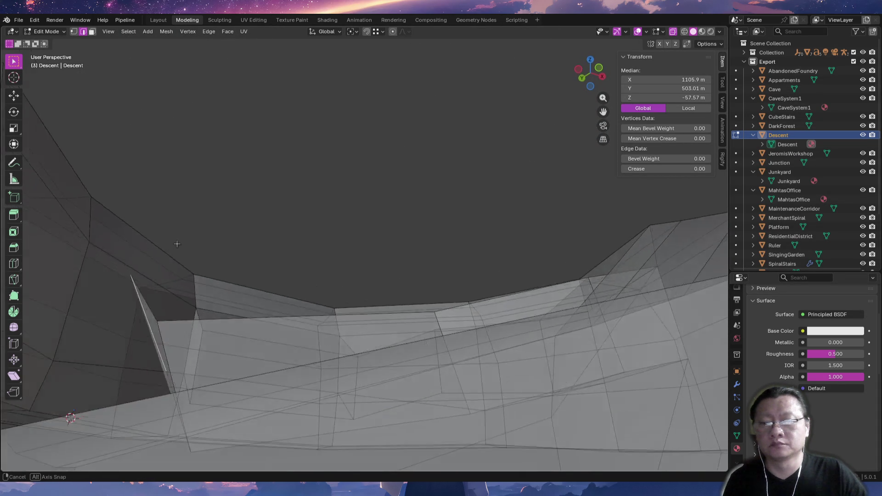
left_click(237, 386)
mouse_move(245, 385)
middle_mouse_down()
mouse_move(357, 411)
mouse_move(399, 352)
mouse_move(383, 397)
middle_mouse_up()
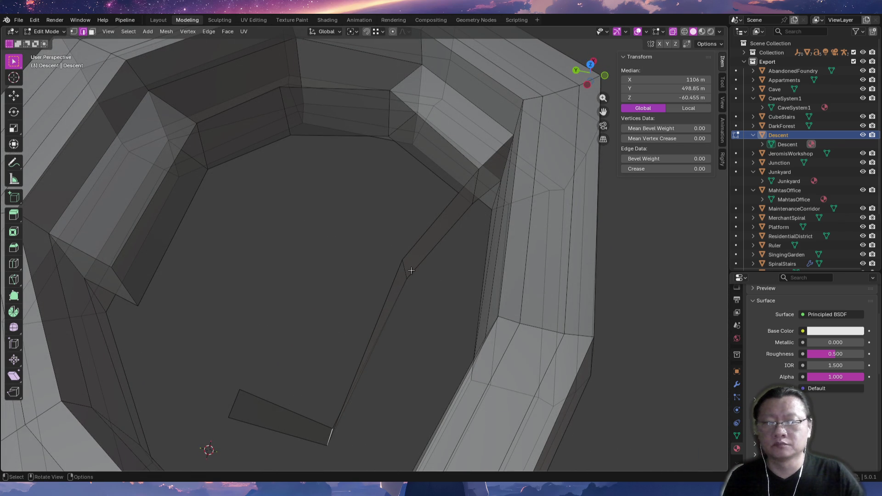
key("g")
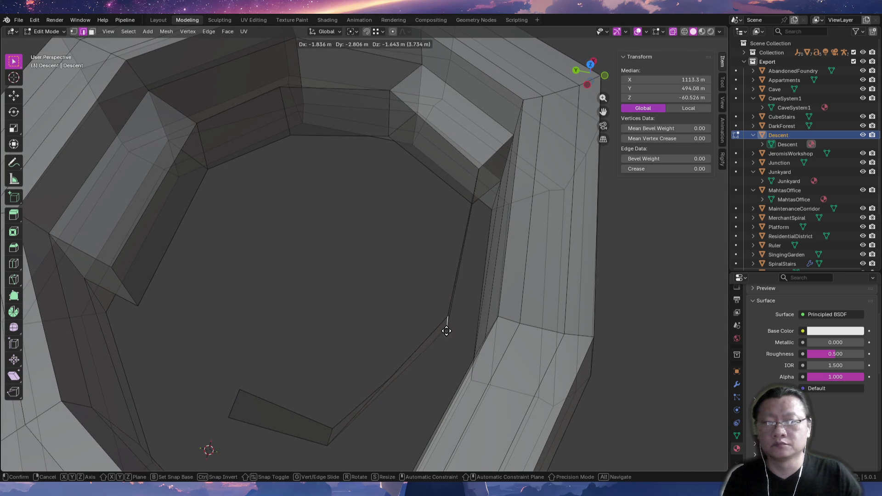
left_click(449, 325)
middle_click_drag(449, 324, 359, 341)
Rotate a wall edge about the vertical axis and fill a face to a second edge.
left_click(303, 414)
mouse_move(303, 414)
middle_mouse_down()
mouse_move(289, 421)
mouse_move(319, 318)
mouse_move(286, 241)
middle_mouse_up()
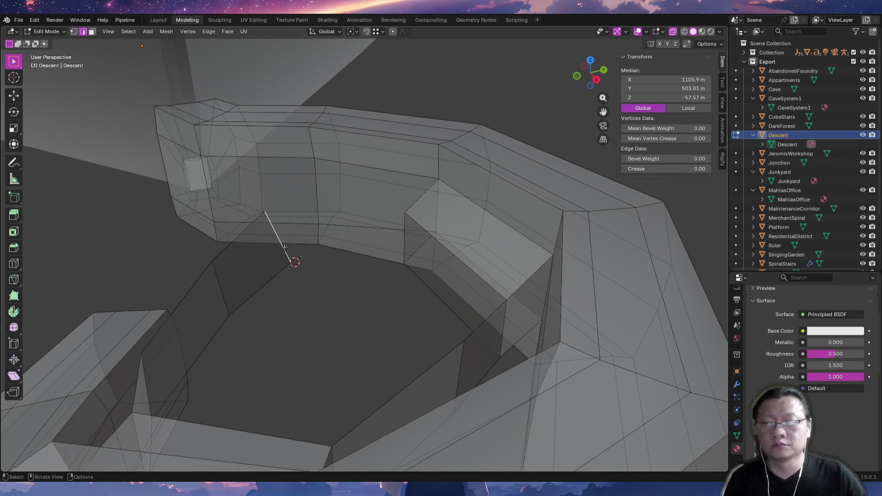
key("r")
key("z")
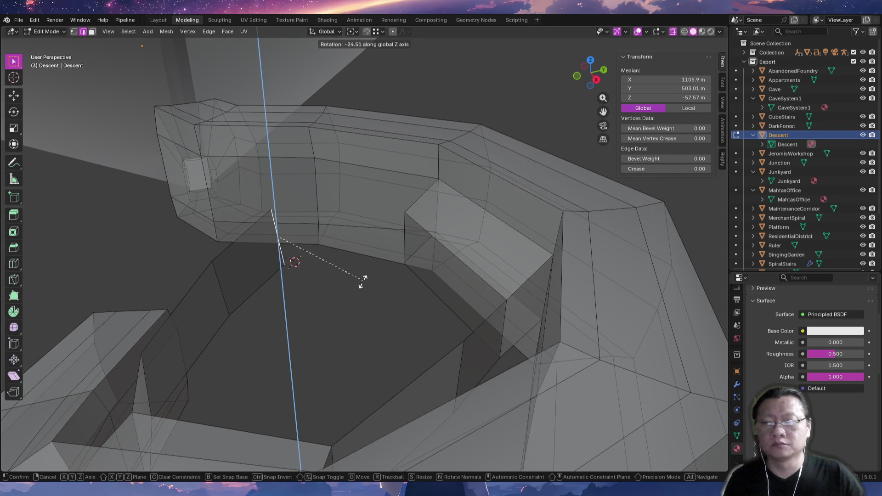
left_click(362, 285)
left_click(402, 241, "shift")
key("f")
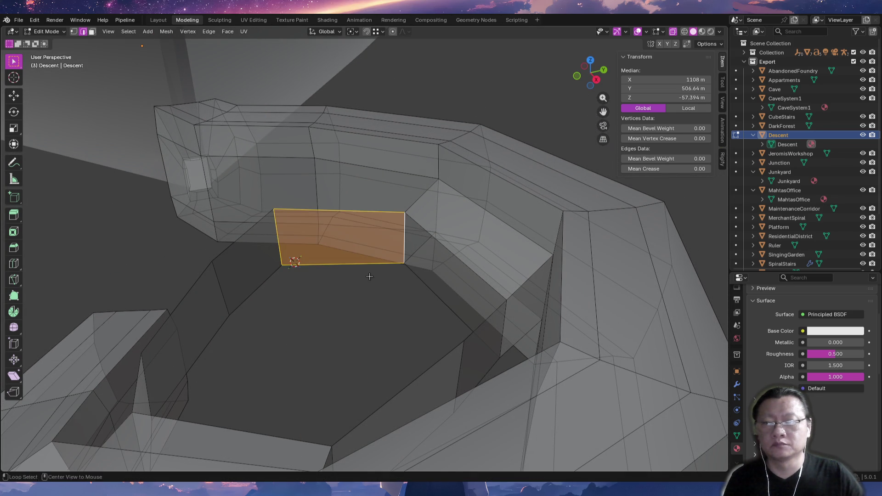
key("alt+a")
middle_click_drag(368, 276, 280, 272)
Re-angle the slanted edge about X and the vertical edge beside the opening to reshape its sides.
left_click(275, 228)
mouse_move(224, 245)
middle_mouse_down()
mouse_move(255, 187)
mouse_move(264, 207)
middle_mouse_up()
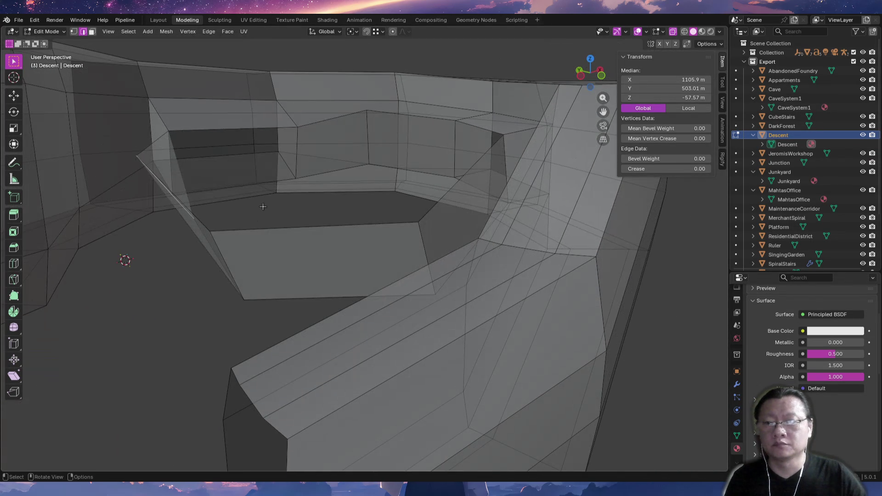
key("r")
key("x")
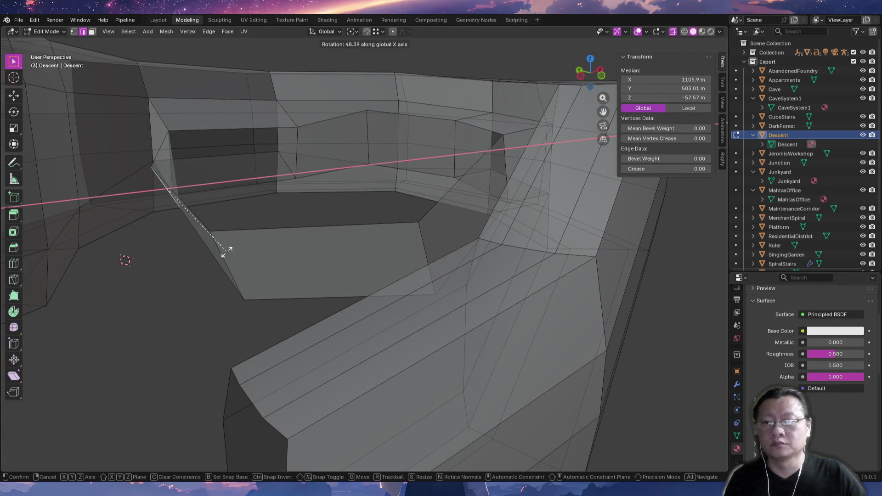
left_click(247, 262)
key("r")
left_click(217, 306)
mouse_move(231, 240)
middle_mouse_down()
mouse_move(228, 283)
mouse_move(272, 276)
middle_mouse_up()
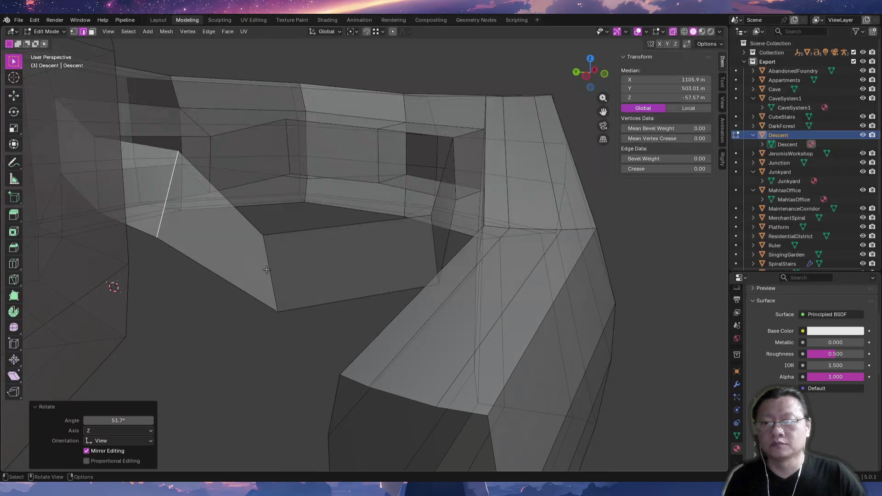
left_click(272, 277)
key("r")
left_click(399, 286)
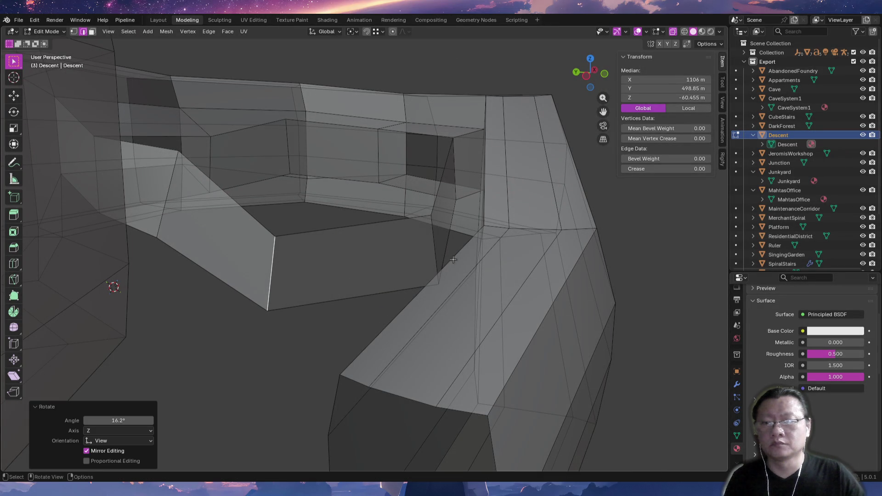
middle_click_drag(399, 286, 430, 248)
key("r")
left_click(417, 276)
mouse_move(417, 277)
middle_mouse_down()
mouse_move(425, 293)
mouse_move(322, 266)
mouse_move(367, 264)
mouse_move(367, 143)
mouse_move(412, 148)
mouse_move(327, 247)
middle_mouse_up()
Extrude the hexagonal ledge edge loop downward into a new wall.
key("alt+a")
left_click(367, 158, "alt")
key("e")
left_click(336, 371)
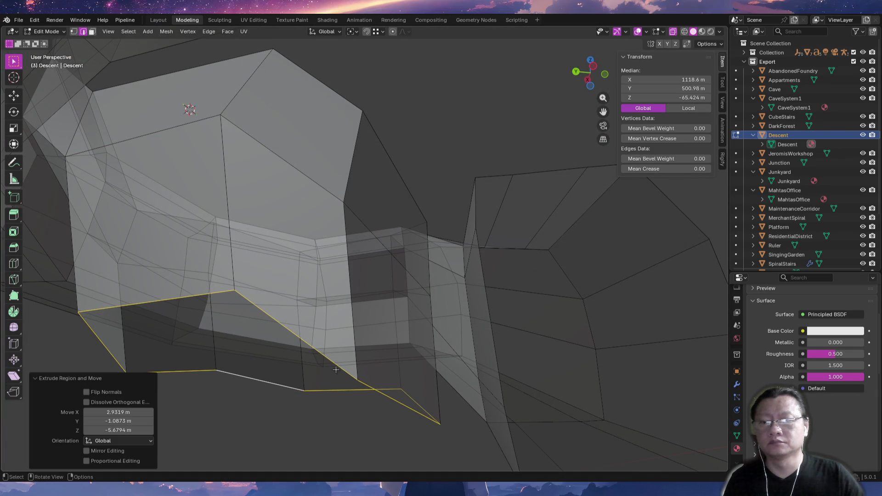
middle_click_drag(392, 329, 441, 359)
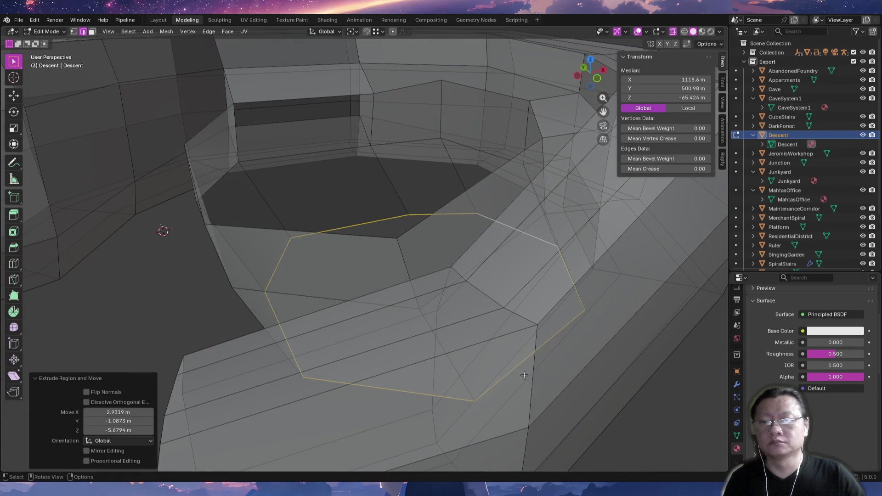
Shift the extruded loop about three meters sideways, then select the corridor's end loop.
key("g")
left_click(466, 377)
mouse_move(465, 376)
middle_mouse_down()
mouse_move(431, 321)
mouse_move(388, 298)
middle_mouse_up()
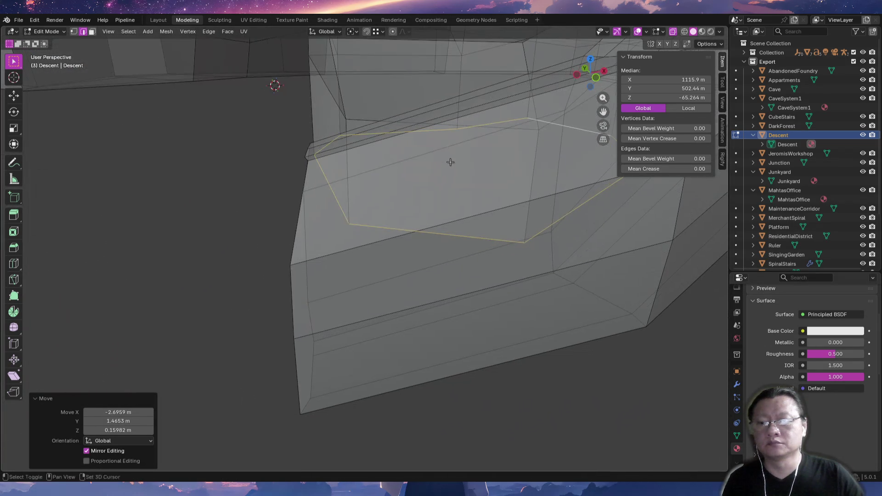
middle_click_drag(389, 298, 314, 293)
key("alt+a")
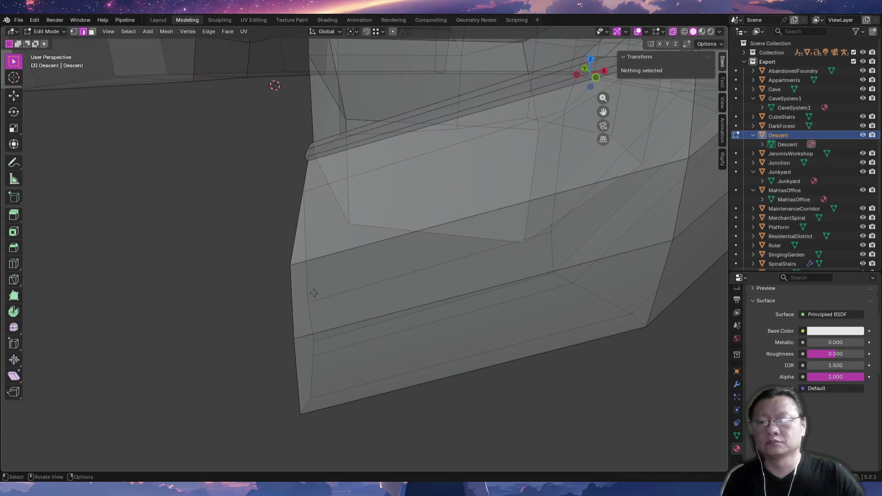
left_click(293, 314, "alt")
mouse_move(293, 313)
middle_mouse_down()
mouse_move(347, 287)
mouse_move(339, 301)
middle_mouse_up()
In top view, Ctrl+right-click extrude the corridor end loop into a run of segments circling the ring.
key("alt+z")
key("KP_7")
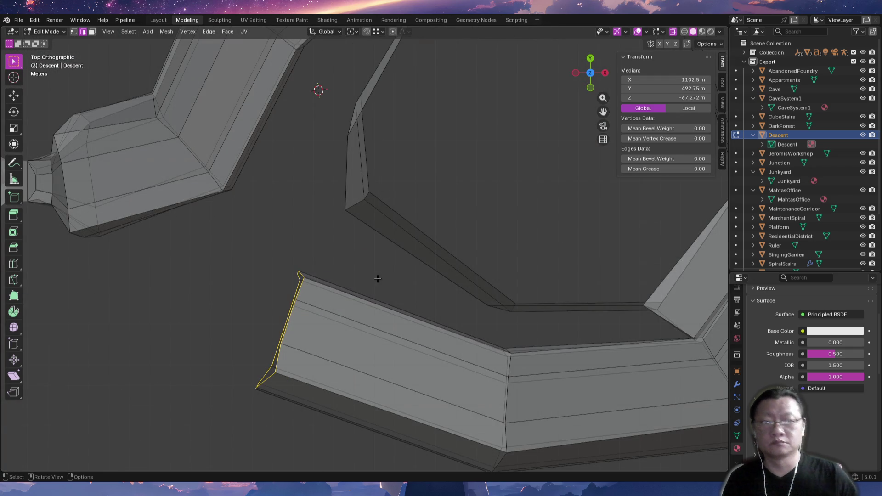
scroll(378, 279, "down", 1)
scroll(378, 279, "down", 1)
scroll(377, 341, "down", 1)
scroll(377, 341, "down", 1)
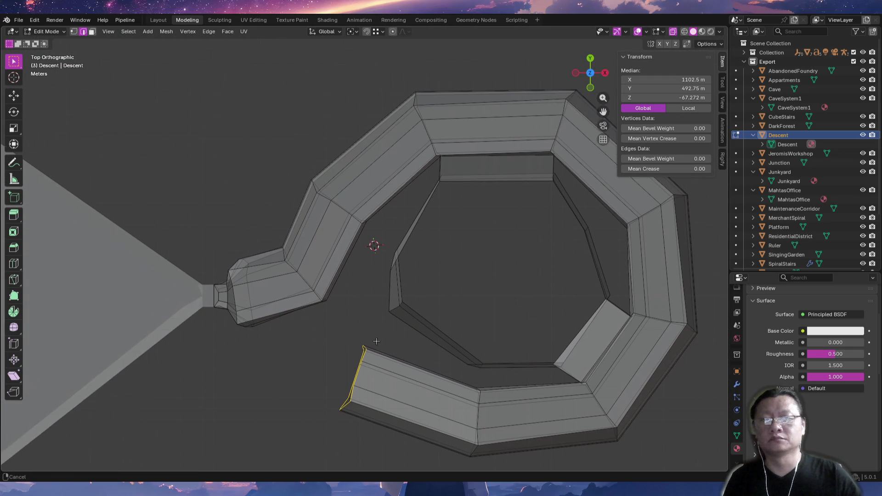
middle_click_drag(377, 341, 361, 298, "shift")
right_click(324, 289, "ctrl")
mouse_move(314, 396)
middle_mouse_down()
mouse_move(491, 318)
mouse_move(374, 220)
middle_mouse_up()
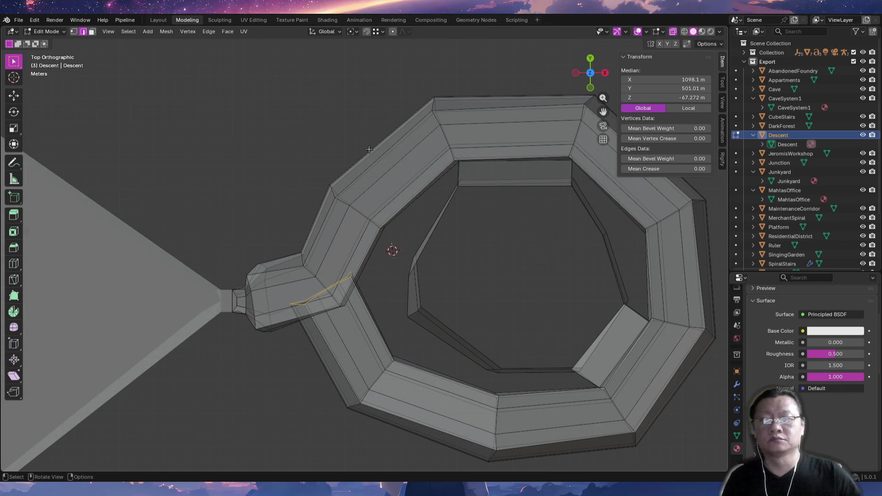
right_click(378, 133, "ctrl")
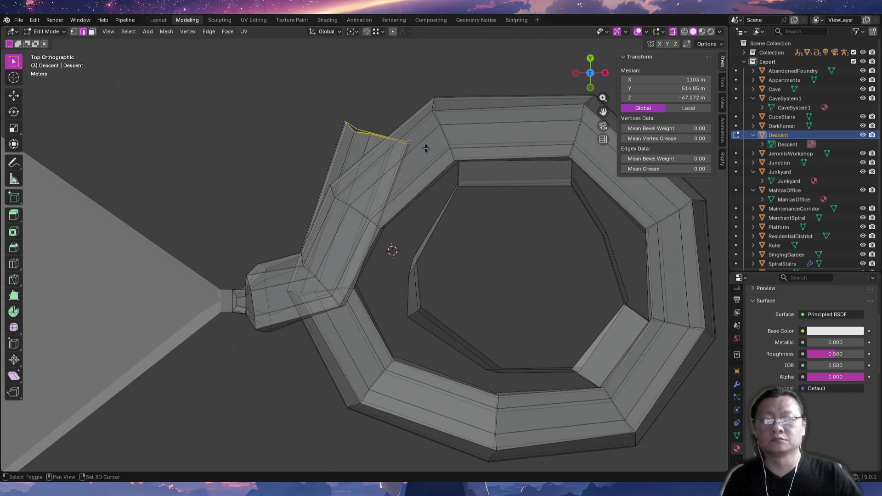
middle_click_drag(426, 147, 384, 212, "shift")
right_click(444, 142, "ctrl")
middle_click_drag(569, 153, 471, 144, "shift")
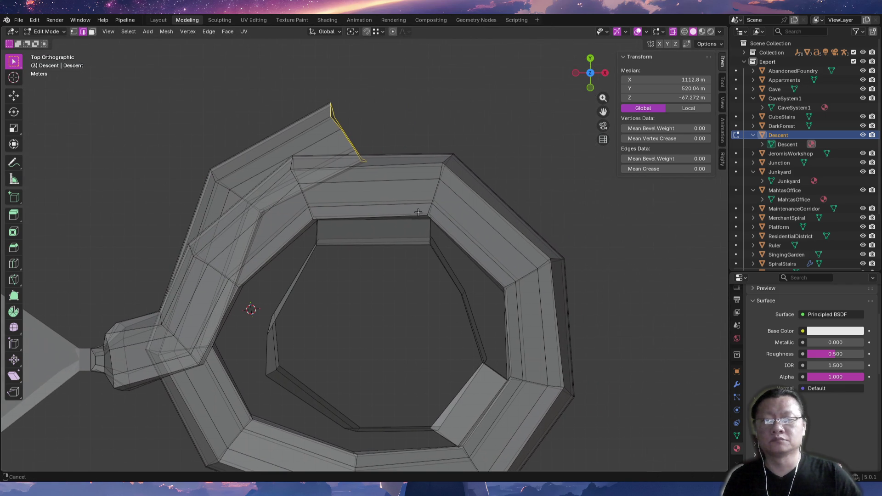
right_click(461, 139, "ctrl")
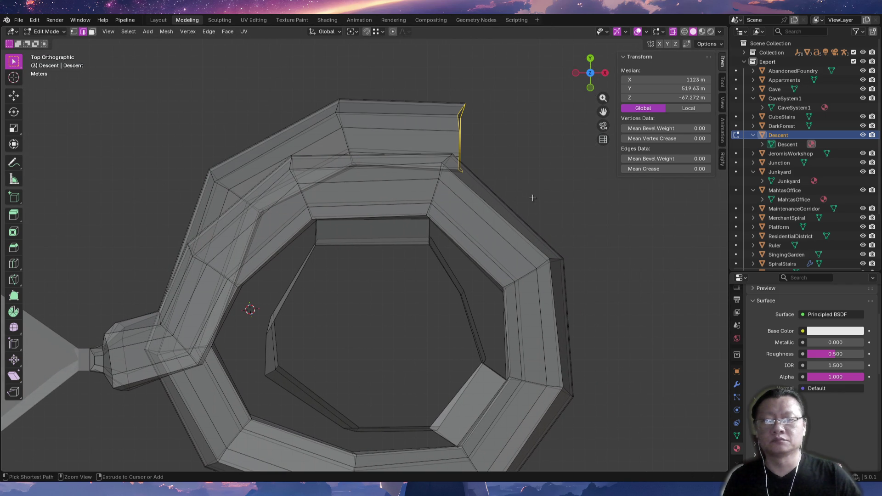
right_click(532, 198, "ctrl")
right_click(579, 304, "ctrl")
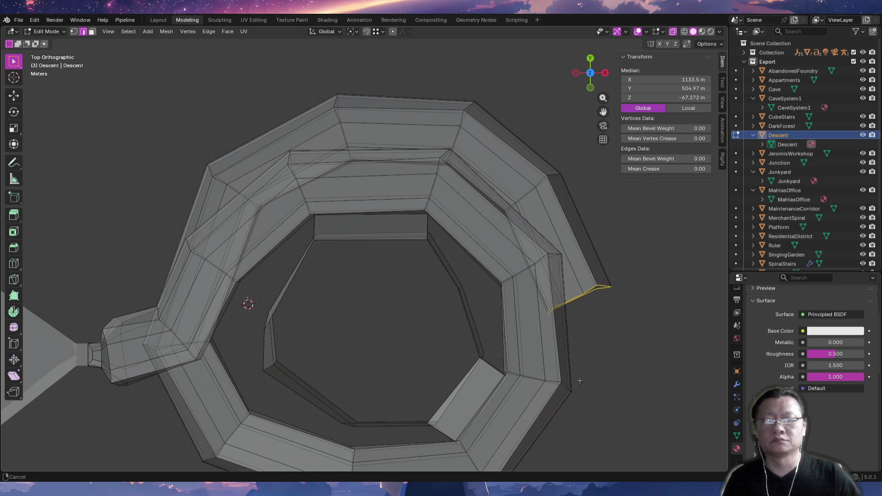
scroll(556, 294, "down", 5, "shift")
right_click(545, 306, "ctrl")
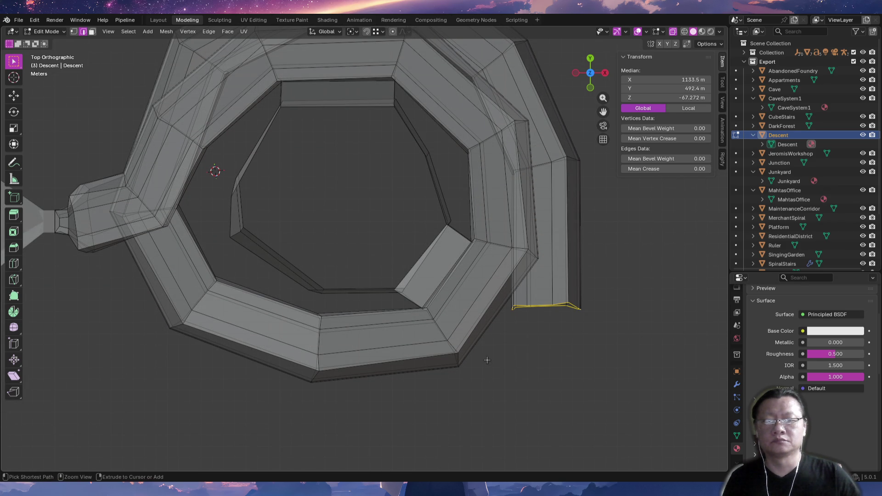
right_click(478, 371, "ctrl")
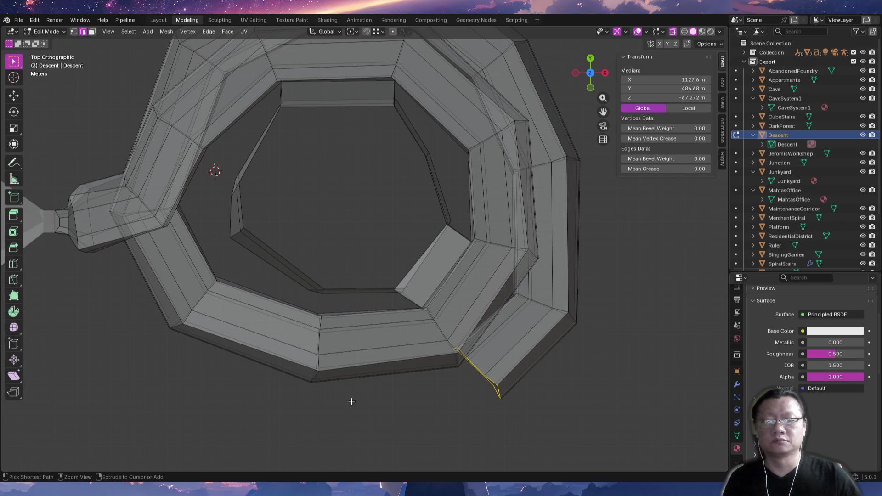
right_click(371, 402, "ctrl")
right_click(286, 396, "ctrl")
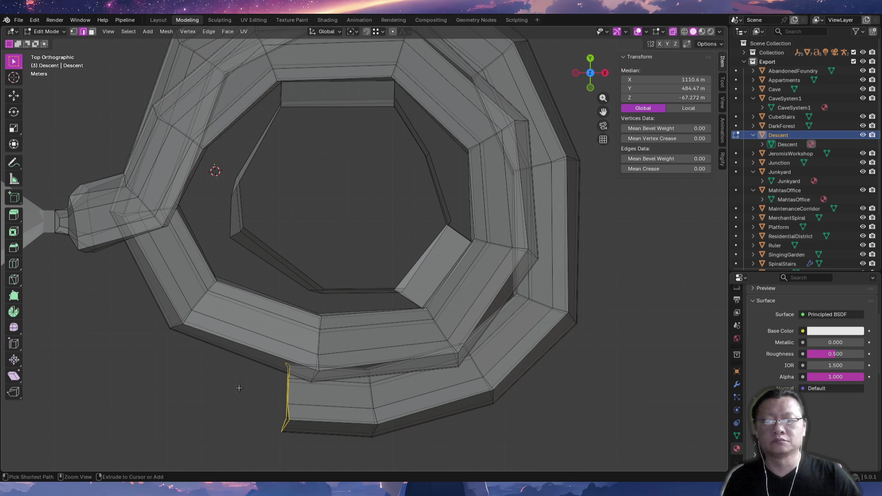
right_click(208, 372, "ctrl")
right_click(144, 309, "ctrl")
middle_click_drag(144, 308, 227, 281)
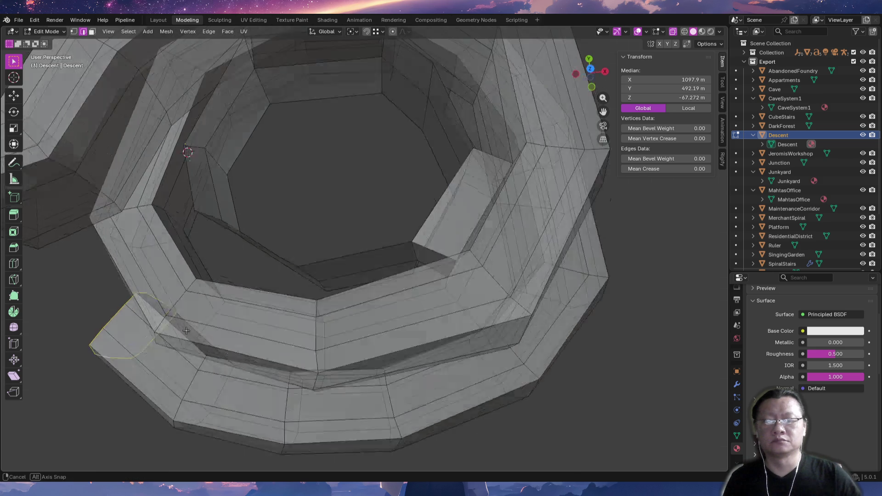
middle_click_drag(208, 343, 264, 185)
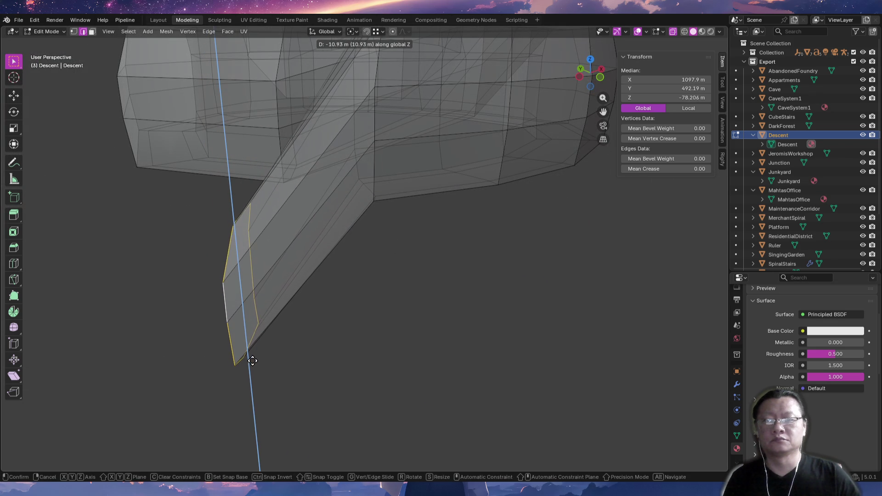
left_click(253, 356)
Lower the junction edge and corridor edge loops vertically, the loop about 4.9 m, forming a sloping ramp.
left_click(310, 310)
left_click(372, 172)
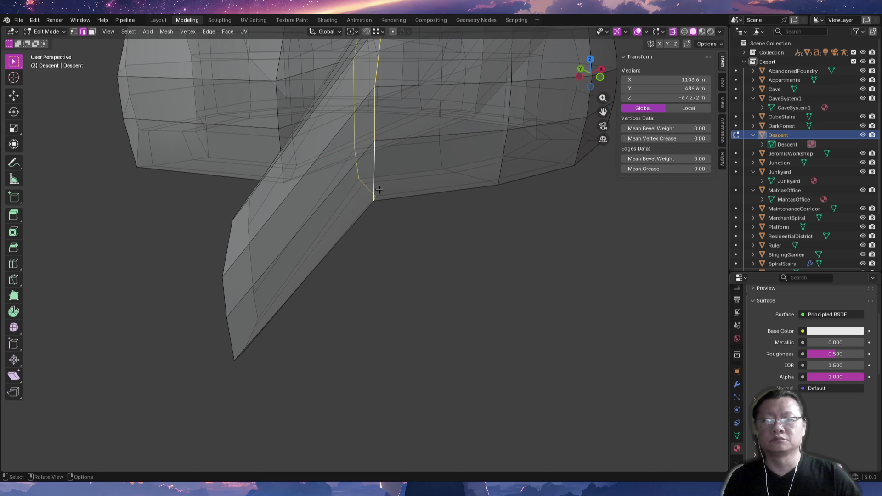
key("g")
key("z")
left_click(374, 335)
mouse_move(374, 335)
middle_mouse_down()
mouse_move(325, 325)
mouse_move(281, 232)
middle_mouse_up()
left_click(325, 325)
left_click(273, 228, "alt")
key("g")
key("z")
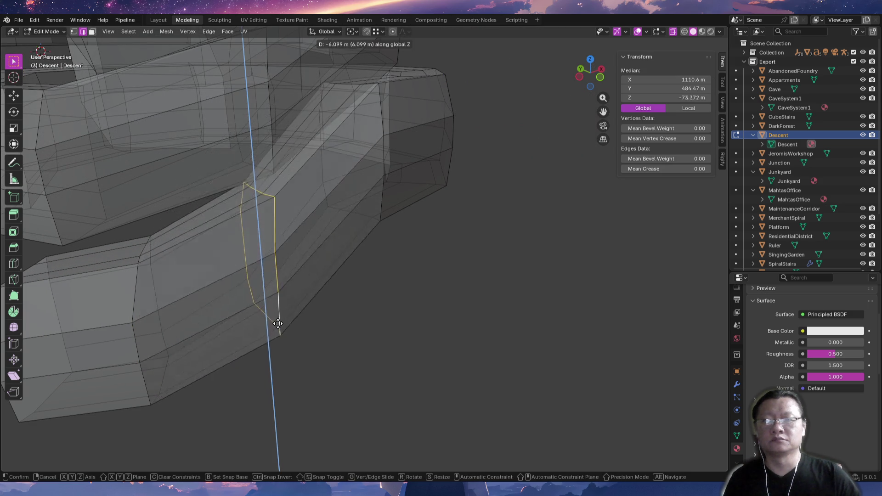
left_click(282, 337)
left_click(353, 291)
middle_click_drag(402, 257, 369, 297)
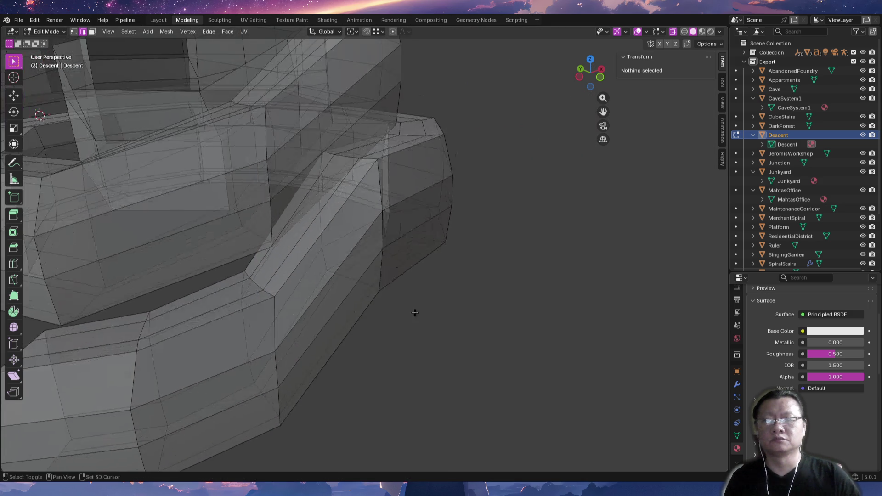
left_click(296, 249, "alt")
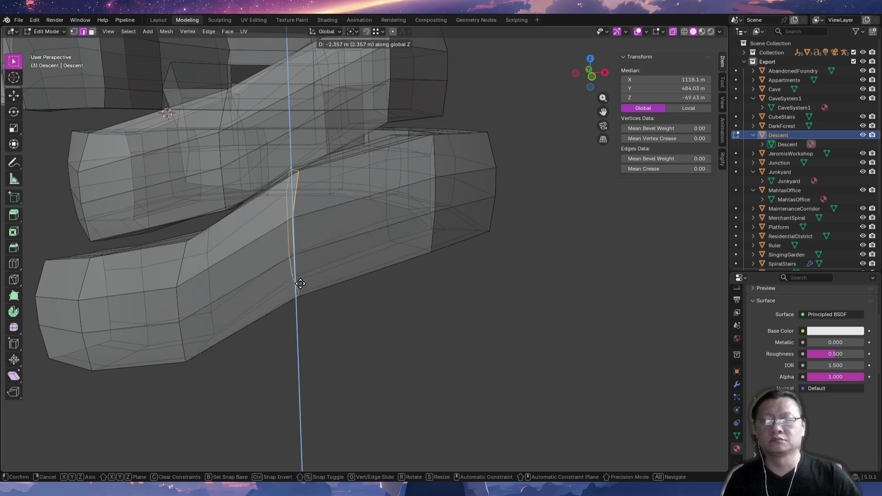
left_click(305, 312)
mouse_move(305, 312)
middle_mouse_down()
mouse_move(326, 325)
mouse_move(491, 330)
mouse_move(448, 332)
middle_mouse_up()
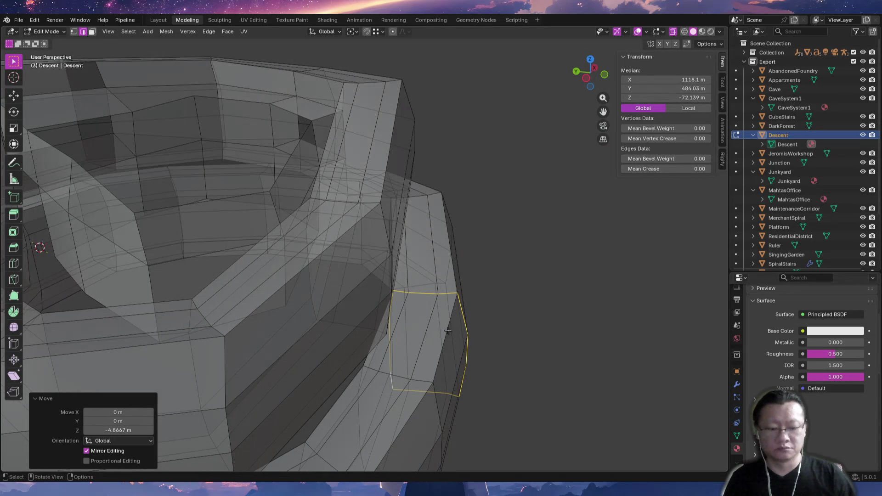
Isolate the Descent mesh in local view and shift a corridor edge vertically.
key("KP_Divide")
middle_click_drag(340, 329, 394, 360)
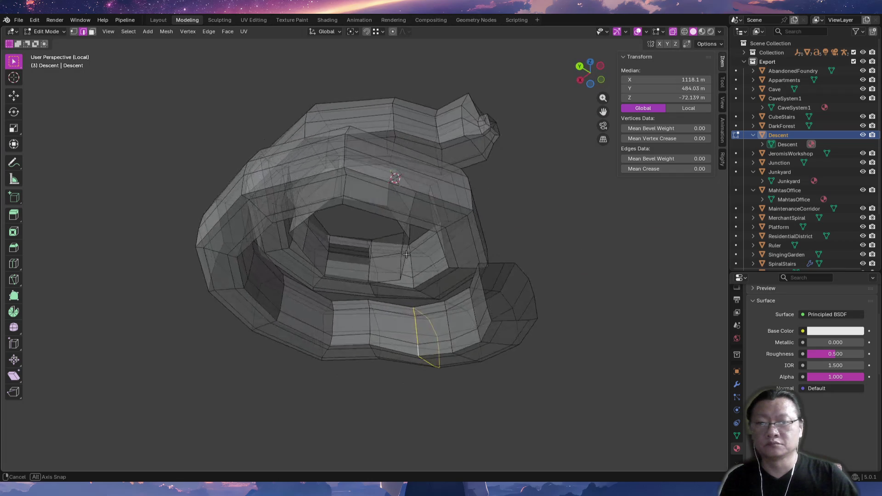
middle_click_drag(394, 360, 462, 343)
scroll(462, 343, "up", 5)
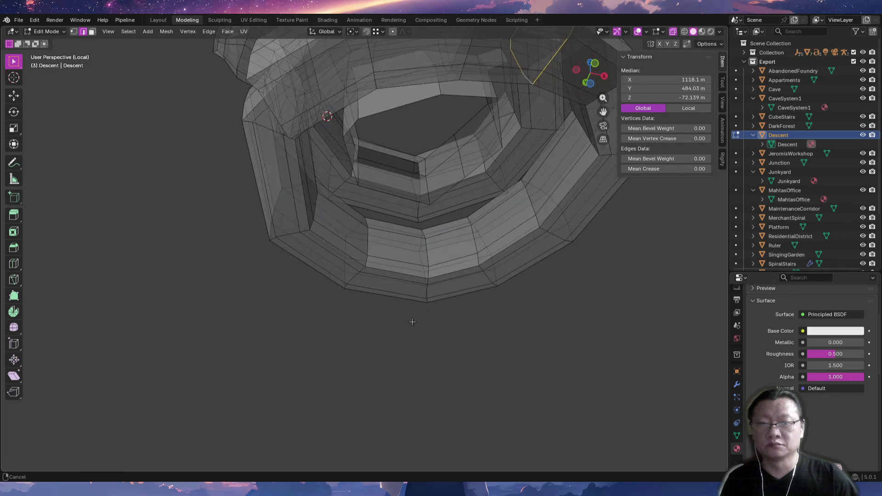
mouse_move(367, 328)
middle_mouse_down()
mouse_move(379, 282)
mouse_move(465, 301)
mouse_move(419, 309)
middle_mouse_up()
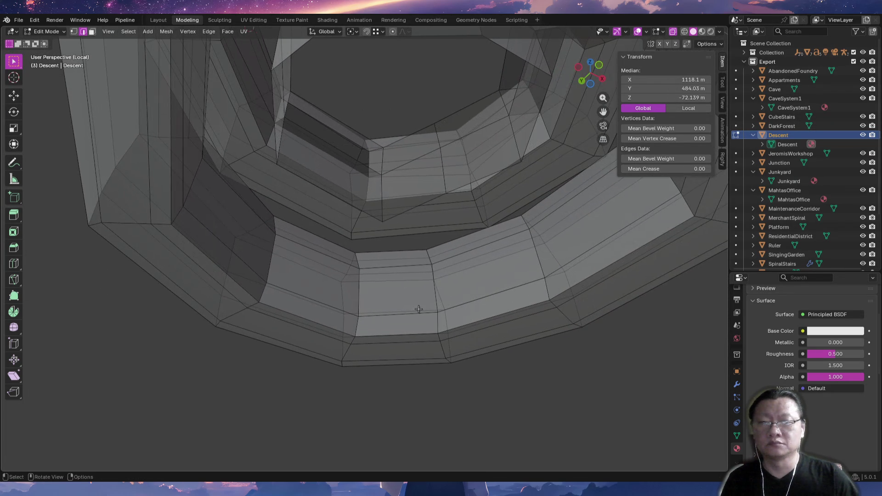
key("g")
key("z")
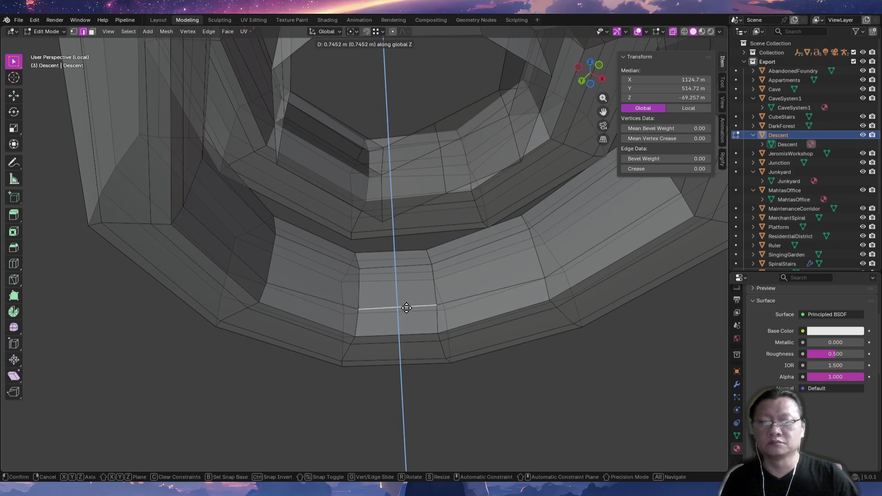
left_click(405, 296)
Delete wall faces on the ring corridor to open a doorway gap, using X-ray to pick them.
key("3")
key("alt+z")
left_click(402, 287)
key("x")
left_click(376, 286)
mouse_move(402, 287)
middle_mouse_down()
mouse_move(404, 343)
mouse_move(445, 341)
mouse_move(456, 354)
mouse_move(401, 347)
mouse_move(419, 377)
mouse_move(409, 358)
middle_mouse_up()
left_click(445, 341)
left_click(366, 350)
key("alt+z")
key("x")
left_click(419, 377)
Raise an edge beside the new opening about 0.98 m along Z.
key("1")
key("g")
key("z")
key("Escape")
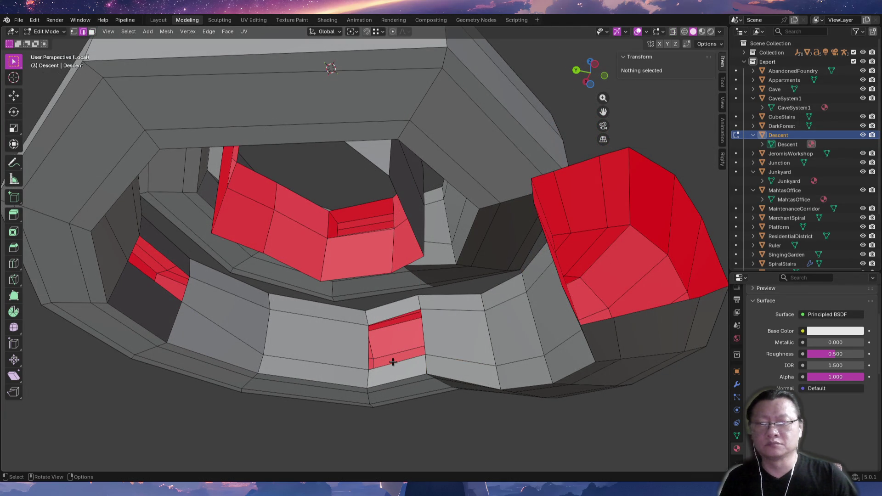
left_click(392, 362, "alt")
key("g")
key("z")
left_click(416, 379)
Select the whole Descent mesh, flip its normals via Alt+N, then deselect and inspect.
mouse_move(417, 380)
middle_mouse_down()
mouse_move(429, 434)
mouse_move(435, 427)
mouse_move(380, 433)
mouse_move(344, 315)
mouse_move(419, 360)
mouse_move(394, 330)
mouse_move(419, 361)
mouse_move(444, 318)
middle_mouse_up()
scroll(427, 378, "down", 2)
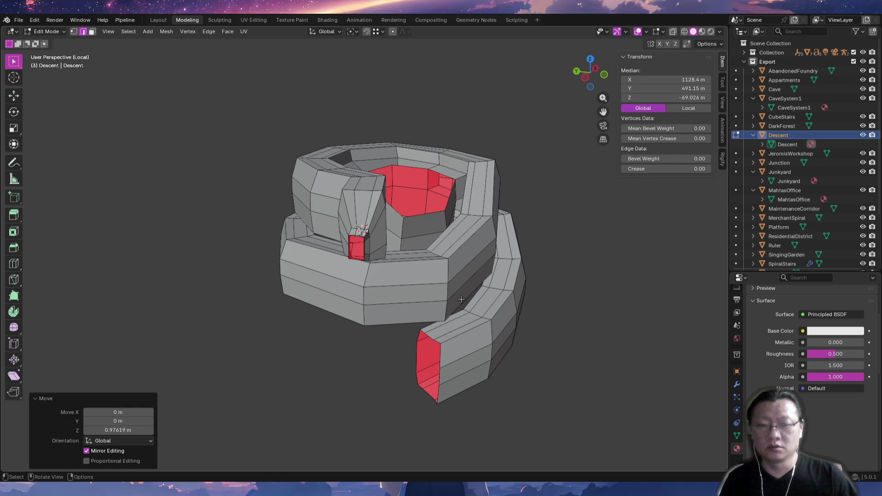
key("a")
key("alt+n")
left_click(459, 301)
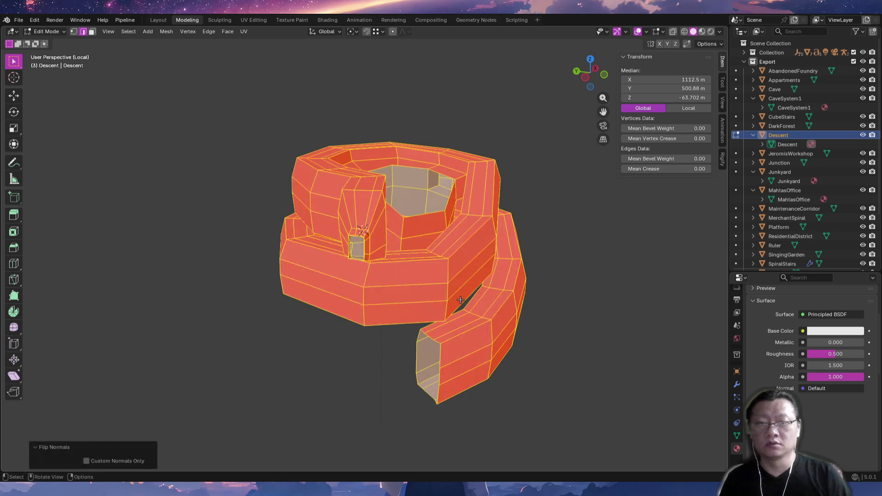
key("alt+a")
middle_click_drag(461, 300, 469, 291)
scroll(469, 291, "up", 5)
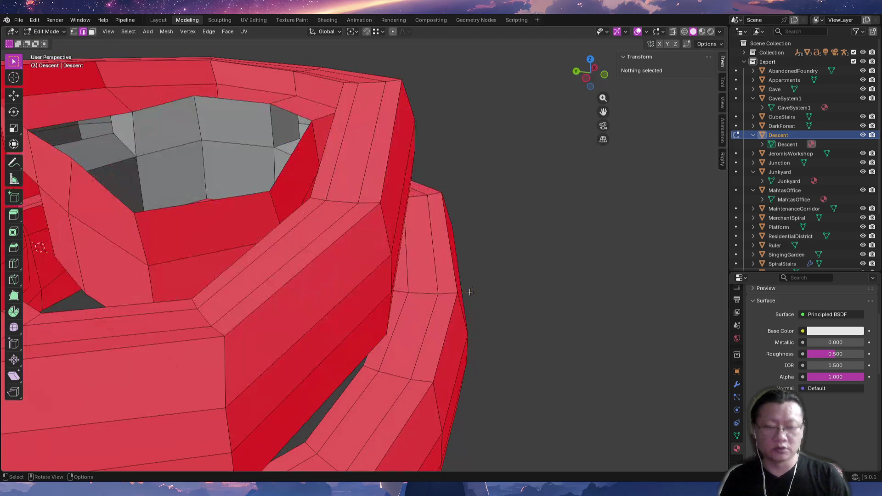
scroll(594, 222, "down", 4)
middle_click_drag(594, 222, 483, 173)
scroll(483, 172, "up", 3)
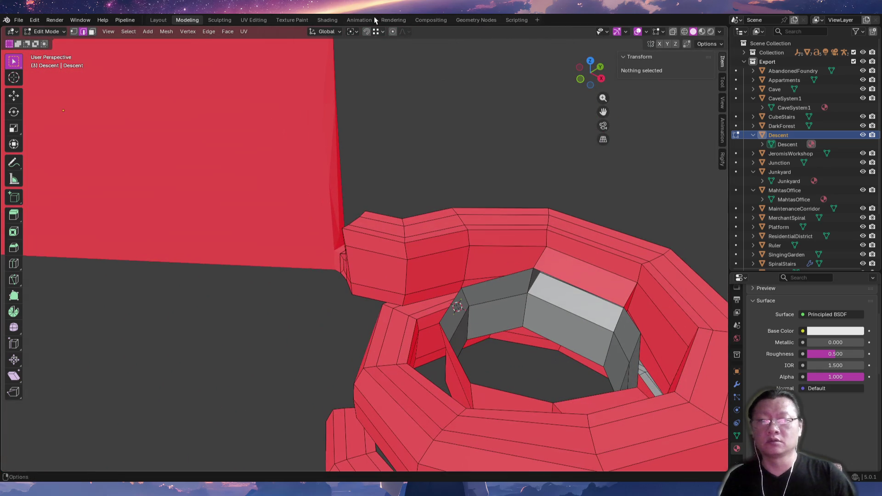
mouse_move(385, 204)
middle_mouse_down()
mouse_move(420, 233)
mouse_move(400, 223)
mouse_move(432, 257)
mouse_move(412, 286)
middle_mouse_up()
scroll(400, 222, "up", 2)
scroll(416, 179, "up", 3)
Extrude the inner opening's edge loop upward, shrink it and lower it along Z.
left_click(463, 240, "alt")
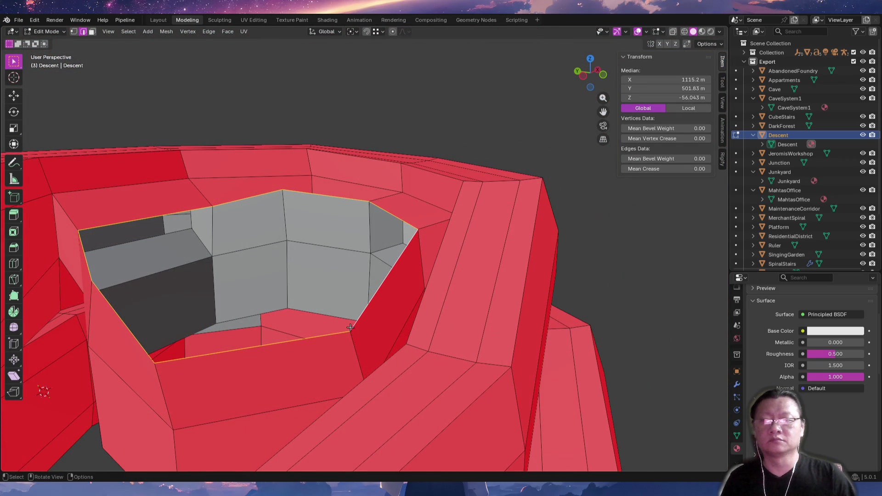
key("e")
left_click(361, 231)
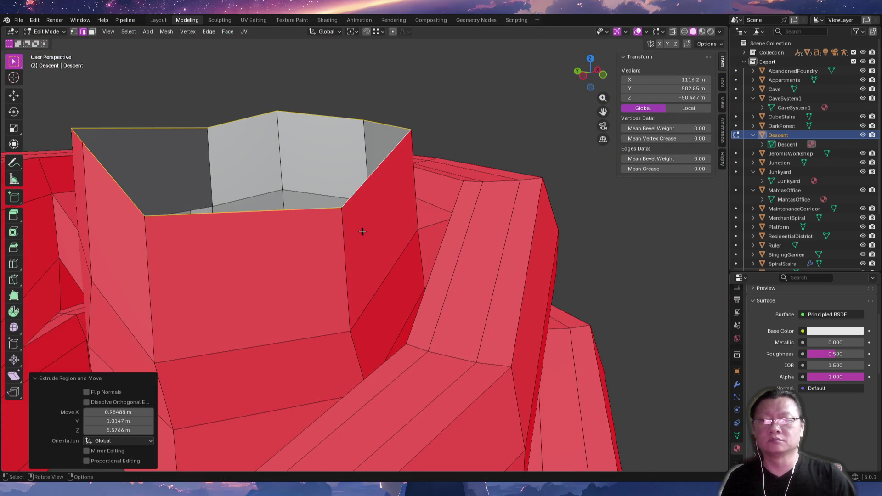
key("s")
left_click(337, 234)
key("g")
key("z")
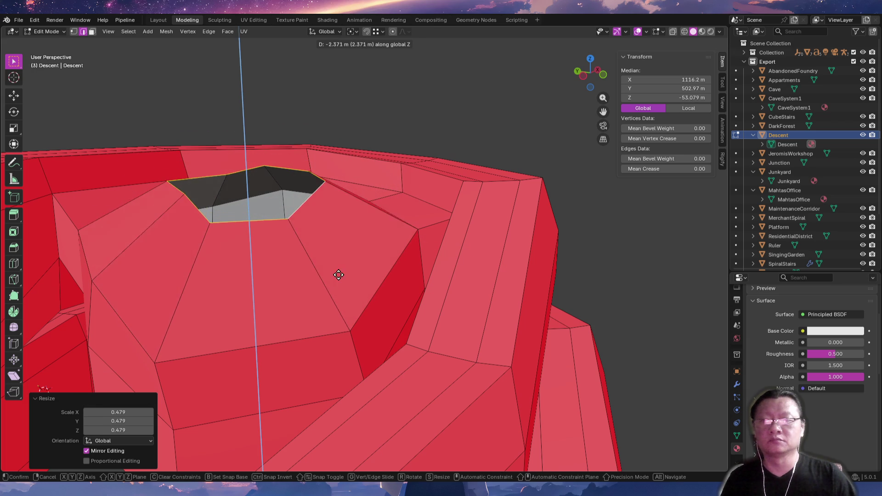
left_click(339, 277)
Fill the remaining hole with a triangle and a quad between selected edges (F).
mouse_move(339, 278)
middle_mouse_down()
mouse_move(335, 366)
mouse_move(335, 324)
middle_mouse_up()
left_click(333, 322)
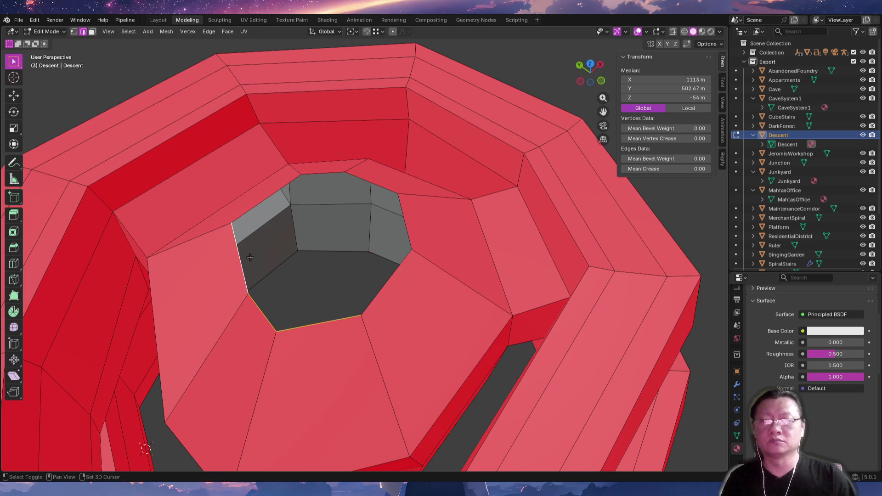
key("f")
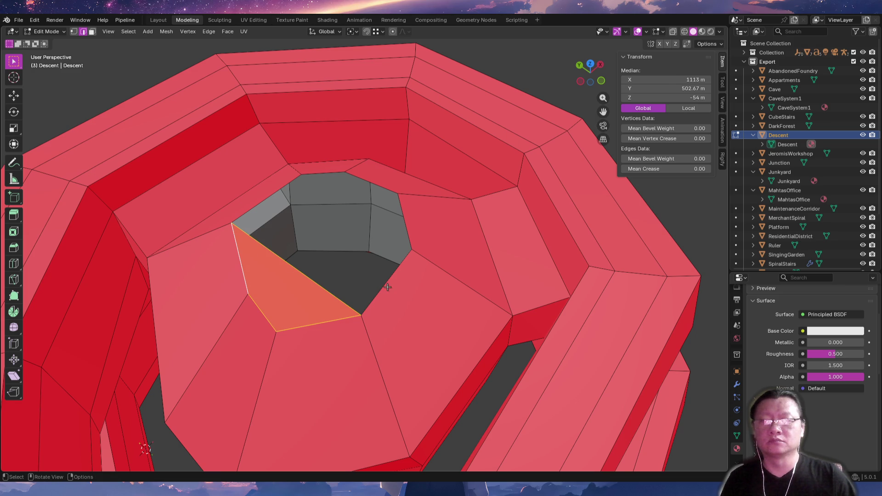
left_click(388, 287)
left_click(274, 190, "shift")
key("f")
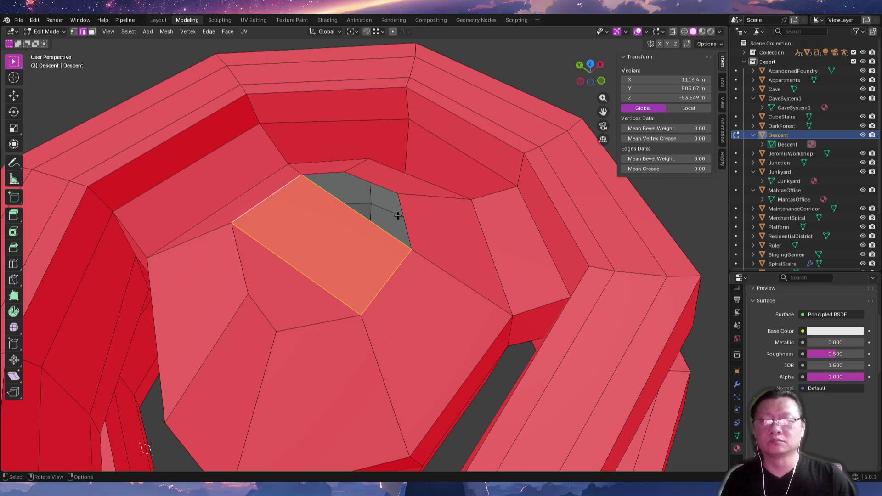
left_click(395, 208)
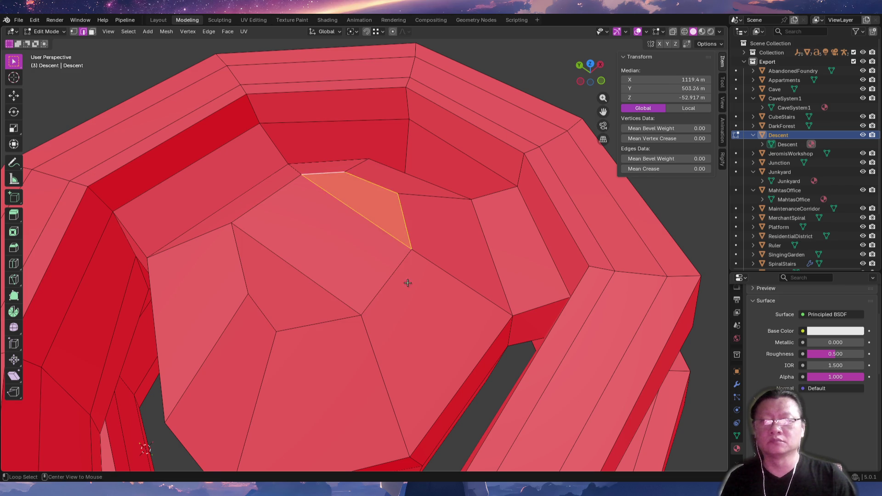
key("alt+a")
Select the dome's top faces and raise them about 5.7 m.
middle_click_drag(408, 283, 401, 246)
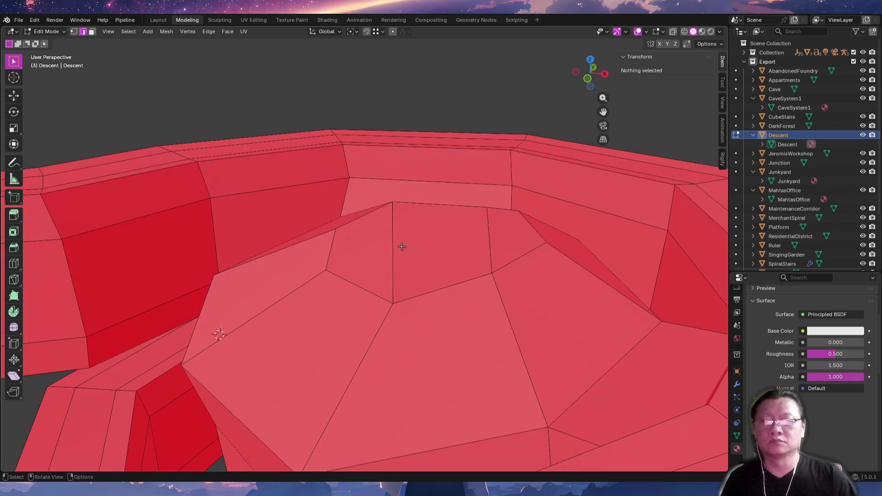
key("3")
left_click(362, 248)
left_click(441, 249, "shift")
left_click(513, 241, "shift")
middle_click_drag(512, 241, 340, 212)
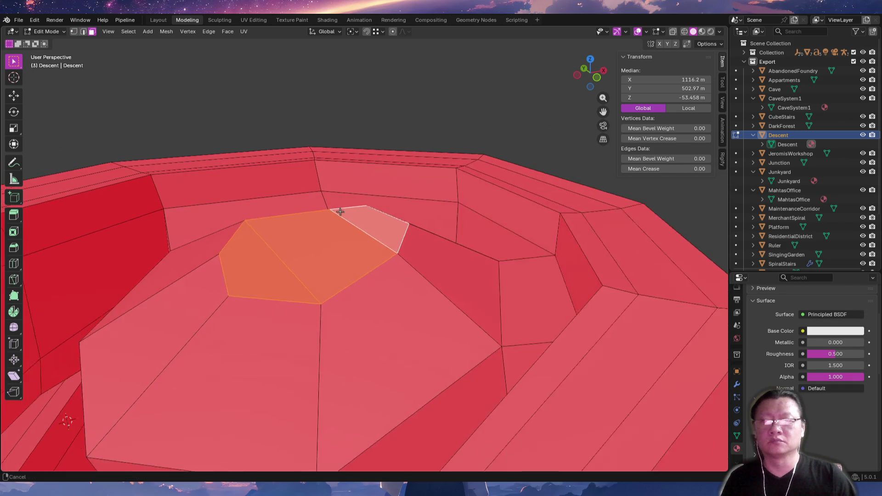
scroll(311, 272, "down", 3)
middle_click_drag(311, 272, 351, 291)
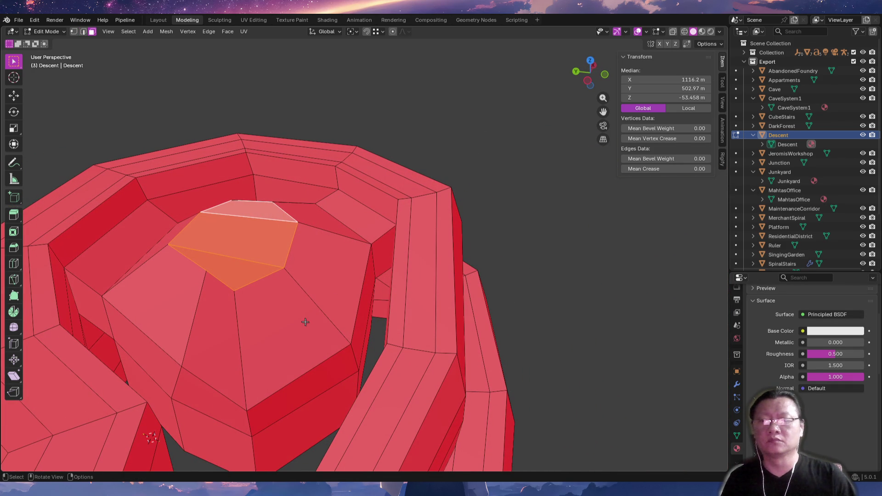
left_click(315, 235)
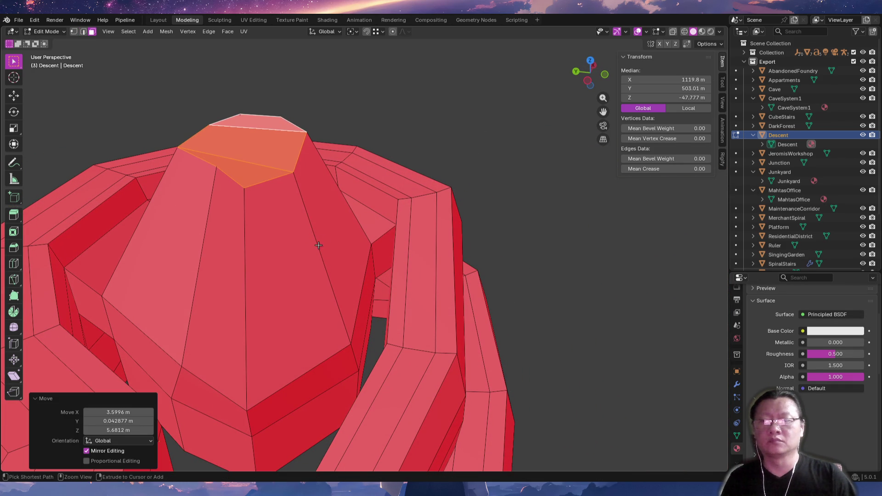
Add an extra edge loop around the dome and confirm its position.
key("2")
key("g")
key("g")
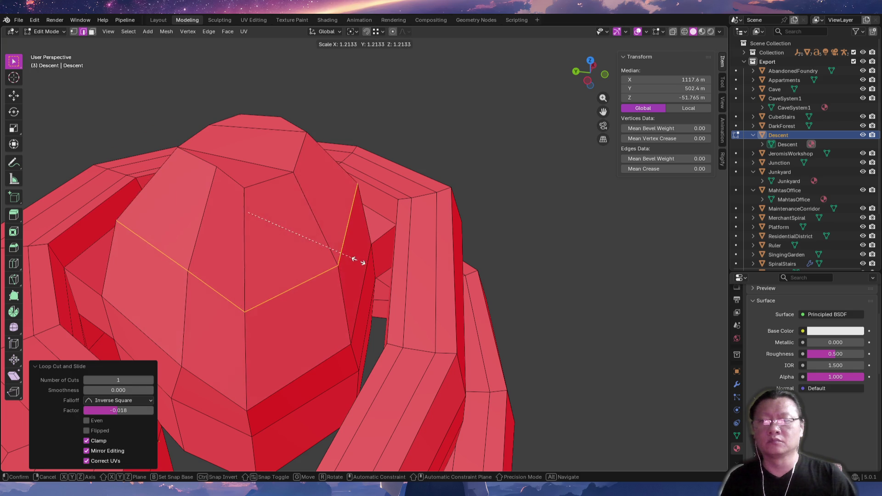
left_click(355, 254)
key("alt+a")
mouse_move(292, 179)
middle_mouse_down()
mouse_move(326, 145)
mouse_move(370, 168)
middle_mouse_up()
left_click(329, 179)
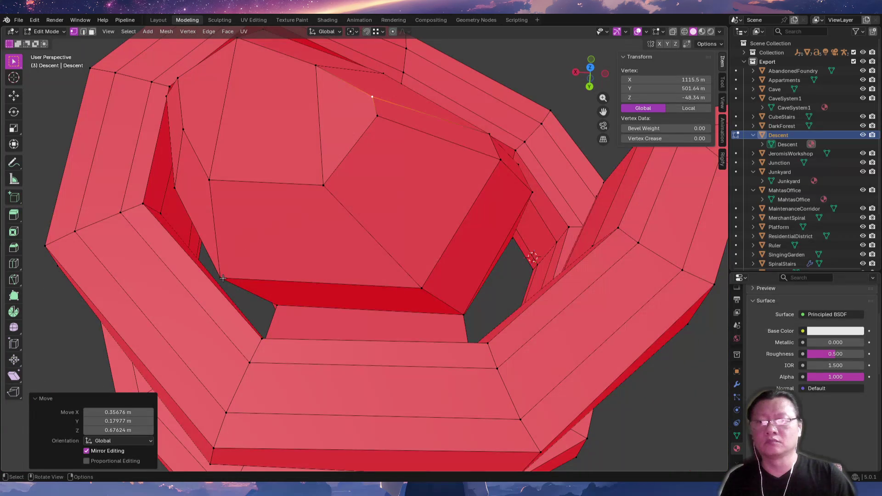
Nudge a pair of dome vertices and move two dome faces to reshape the slope.
left_click(238, 272)
key("g")
left_click(250, 267)
mouse_move(249, 267)
middle_mouse_down()
mouse_move(255, 154)
mouse_move(270, 182)
mouse_move(255, 201)
mouse_move(264, 230)
middle_mouse_up()
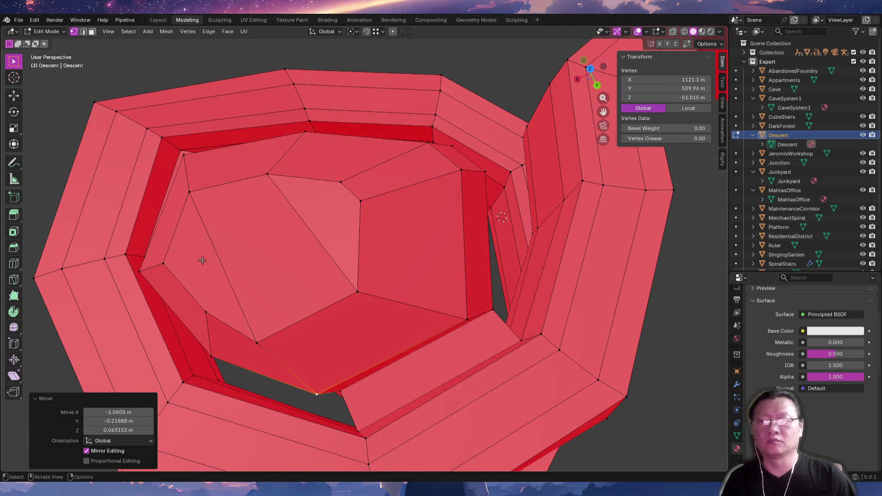
middle_click_drag(202, 260, 195, 262)
key("3")
left_click(299, 247)
key("g")
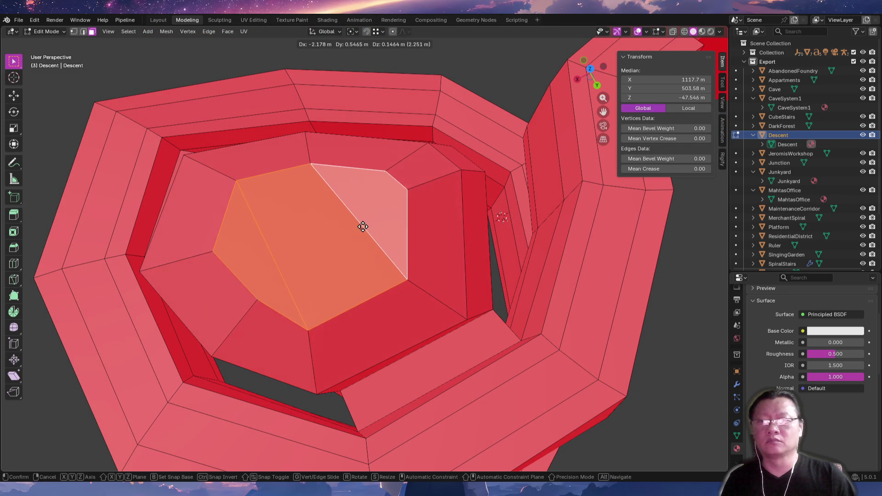
left_click(327, 234)
Reposition single dome vertices, one snapped to a neighbour and one shifted about a metre up and sideways.
mouse_move(328, 235)
middle_mouse_down()
mouse_move(253, 193)
mouse_move(276, 205)
mouse_move(223, 260)
mouse_move(339, 246)
middle_mouse_up()
left_click(222, 261)
key("g")
left_click(445, 276)
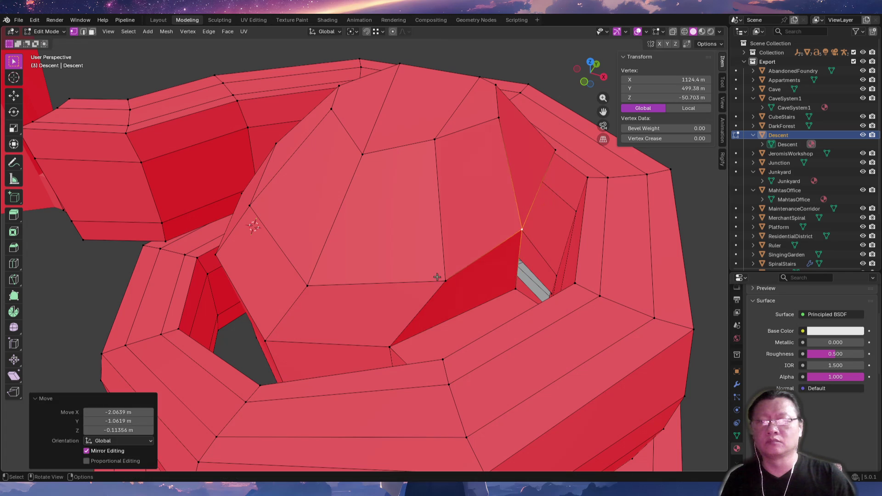
left_click(375, 279)
middle_click_drag(374, 279, 457, 352)
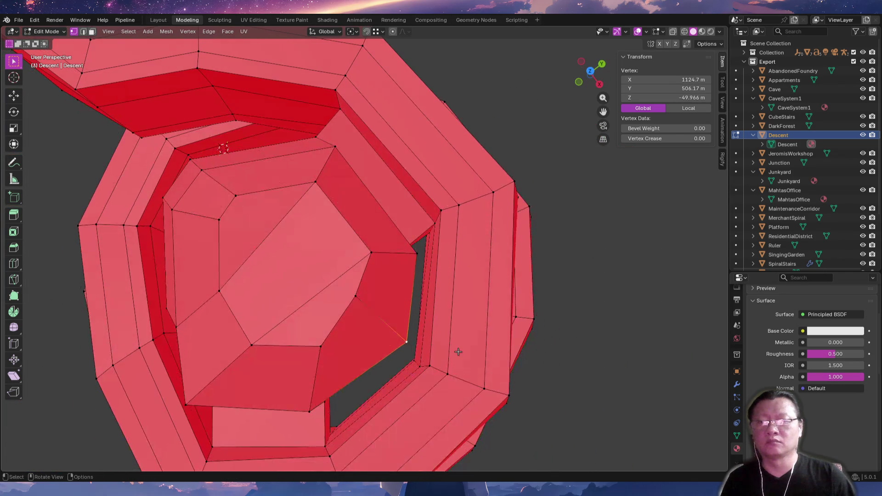
left_click(412, 332)
middle_click_drag(412, 331, 370, 224)
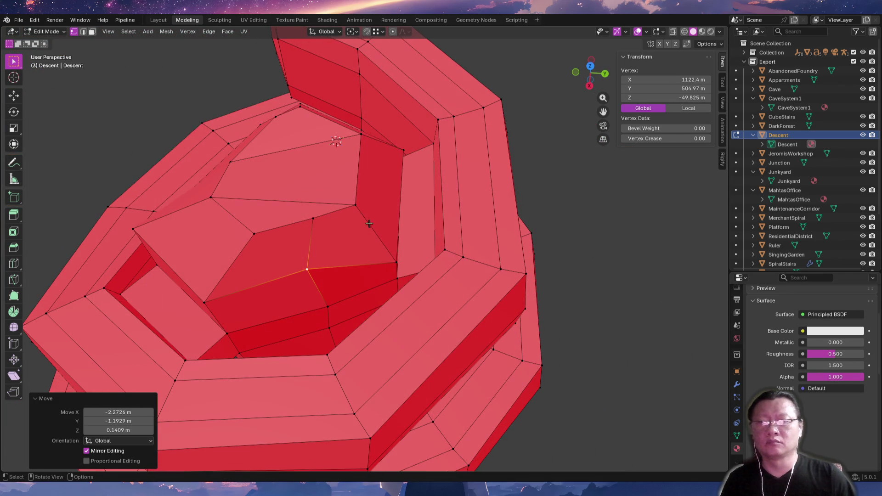
key("g")
mouse_move(399, 262)
middle_mouse_down()
mouse_move(446, 285)
mouse_move(287, 251)
mouse_move(201, 374)
mouse_move(275, 366)
middle_mouse_up()
key("g")
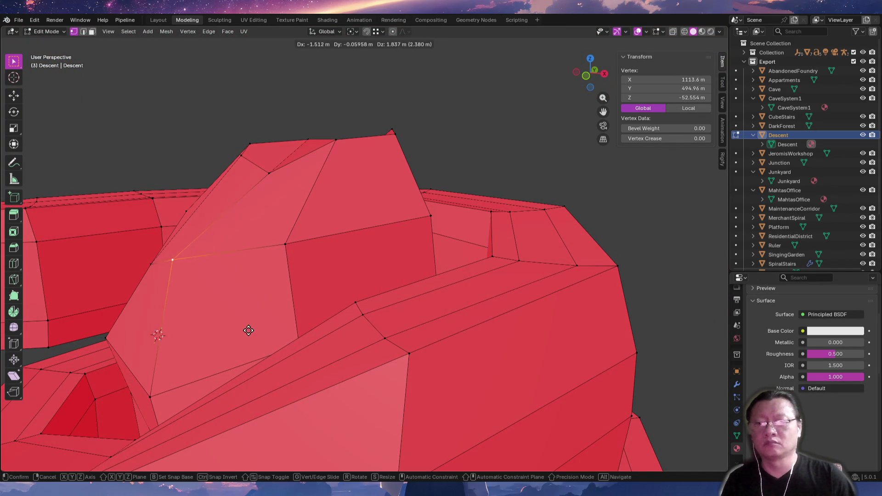
left_click(235, 331)
mouse_move(235, 331)
middle_mouse_down()
mouse_move(344, 319)
mouse_move(337, 365)
mouse_move(275, 268)
mouse_move(368, 330)
middle_mouse_up()
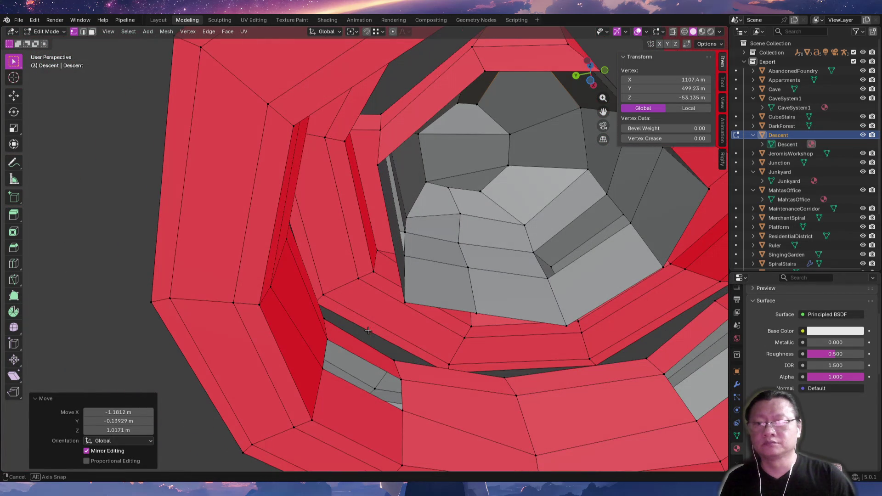
Extrude a new face from the top edge of the grey strip toward the corridor gap's left edge.
key("2")
left_click(365, 358)
middle_click_drag(407, 268, 381, 281)
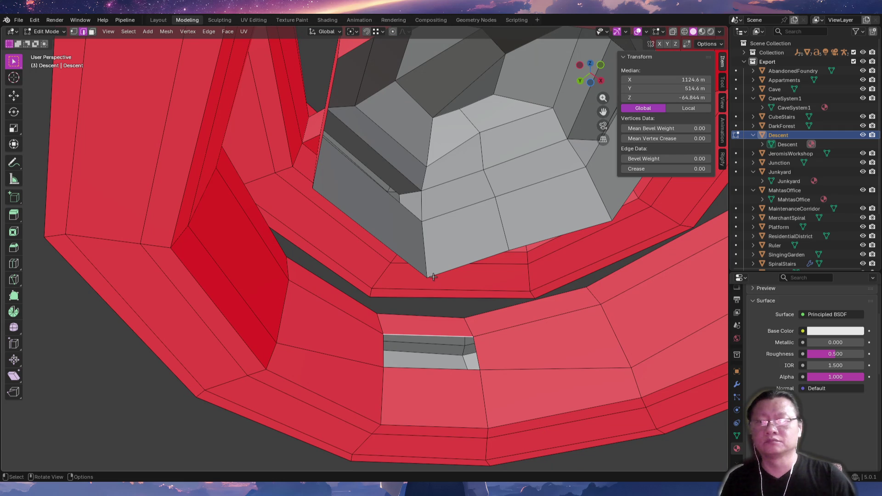
middle_click_drag(343, 223, 392, 277)
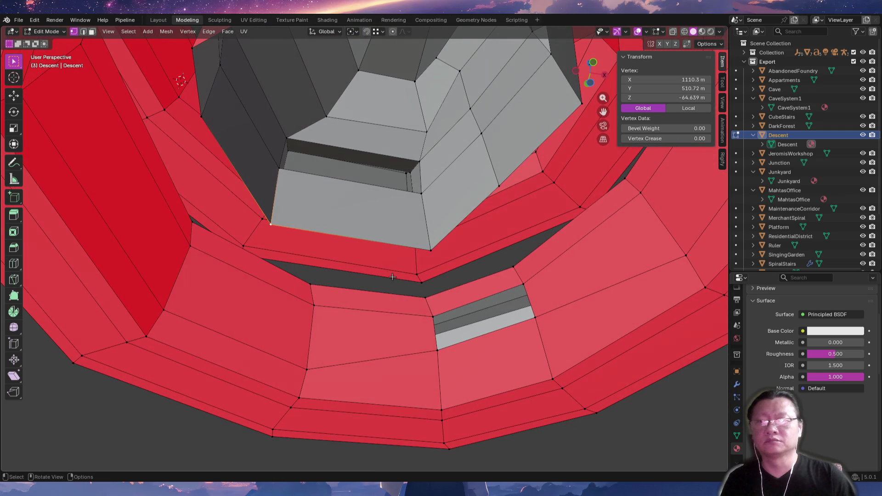
key("2")
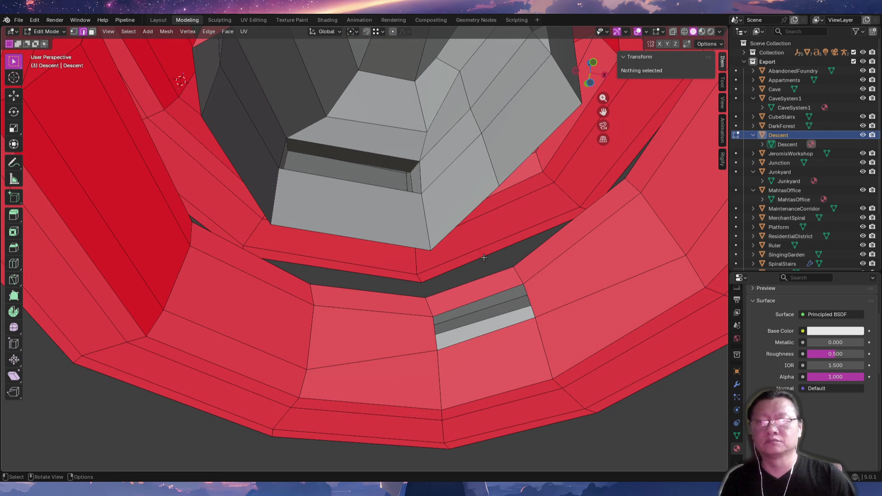
left_click(488, 297)
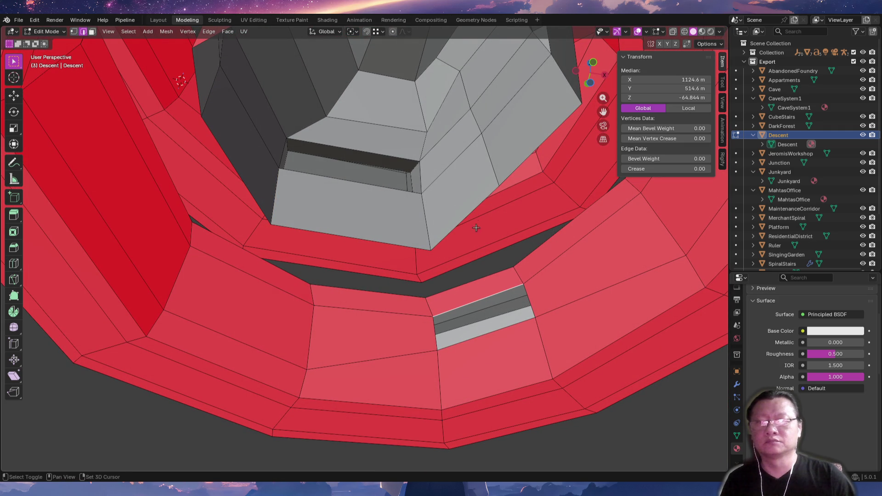
key("e")
mouse_move(452, 237)
middle_mouse_down()
mouse_move(492, 232)
mouse_move(474, 238)
middle_mouse_up()
mouse_move(543, 308)
middle_mouse_down()
mouse_move(440, 326)
mouse_move(425, 344)
mouse_move(344, 271)
mouse_move(483, 361)
mouse_move(473, 378)
mouse_move(404, 394)
mouse_move(429, 360)
mouse_move(538, 344)
mouse_move(593, 394)
mouse_move(558, 411)
middle_mouse_up()
left_click(352, 273, "shift")
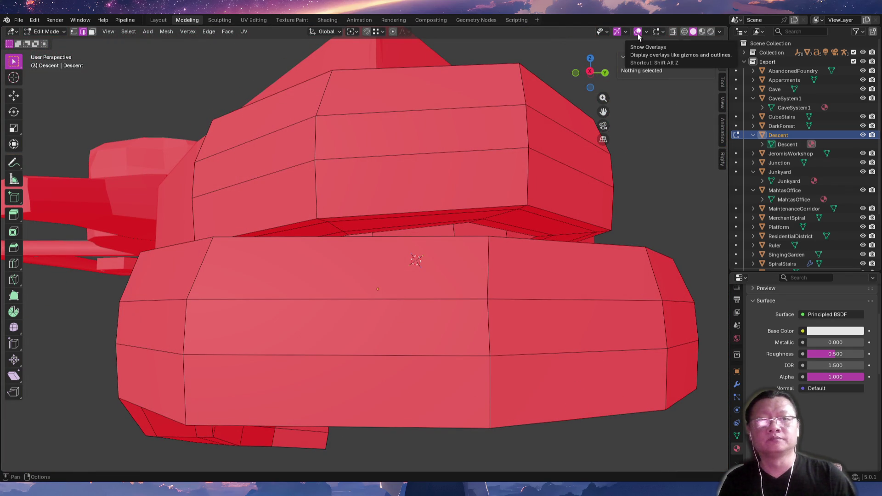
Turn on X-ray, return to Object Mode and bring up the Shift+A add-object list.
left_click(673, 32)
mouse_move(413, 276)
middle_mouse_down()
mouse_move(408, 326)
mouse_move(405, 316)
mouse_move(424, 310)
middle_mouse_up()
key("shift+a")
key("Escape")
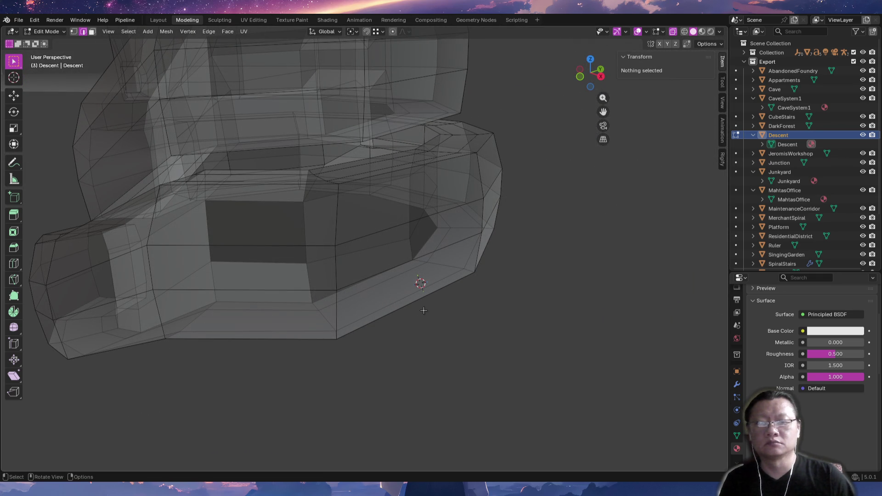
key("Tab")
key("shift+a")
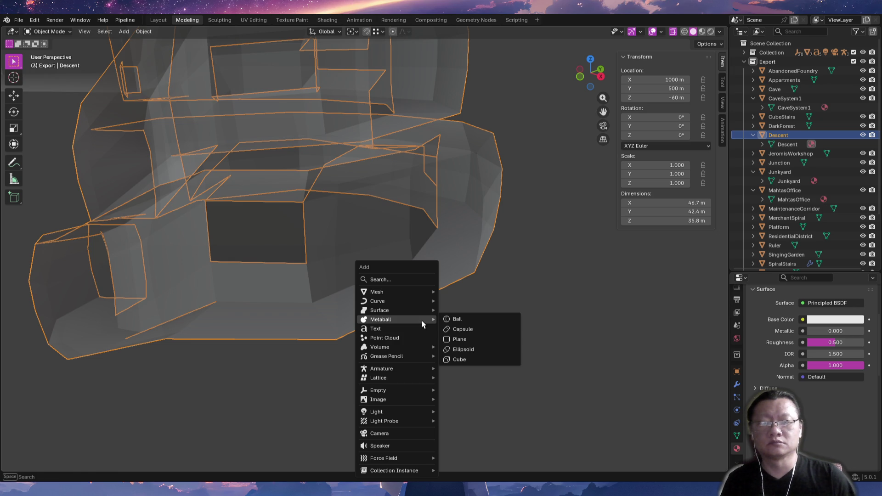
mouse_move(381, 369)
mouse_move(474, 378)
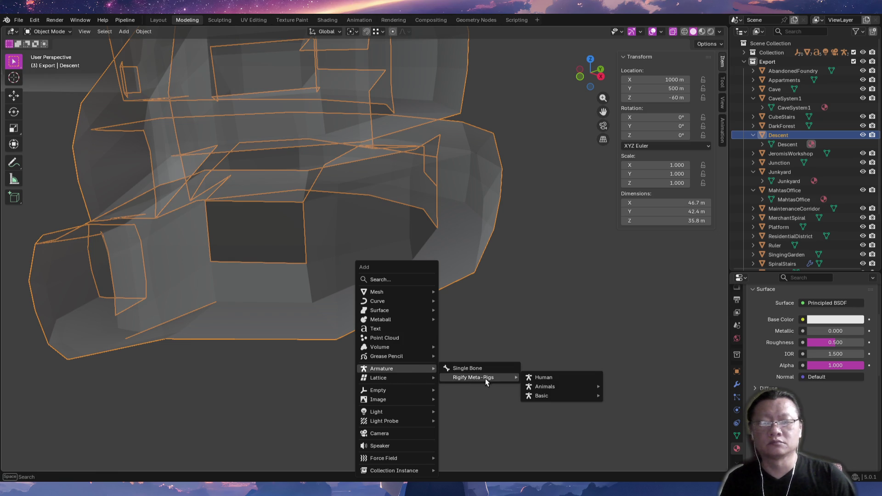
Add a Rigify human meta-rig and raise it about 3.86 m onto the corridor floor.
left_click(565, 381)
mouse_move(476, 320)
middle_mouse_down()
mouse_move(509, 310)
mouse_move(485, 286)
middle_mouse_up()
key("g")
left_click(382, 363)
mouse_move(366, 342)
middle_mouse_down()
mouse_move(375, 317)
mouse_move(387, 344)
middle_mouse_up()
key("KP_1")
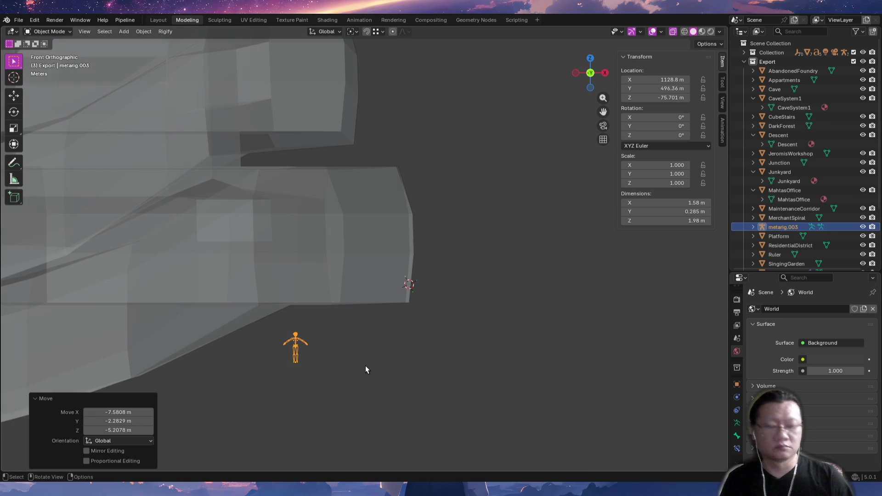
key("g")
key("z")
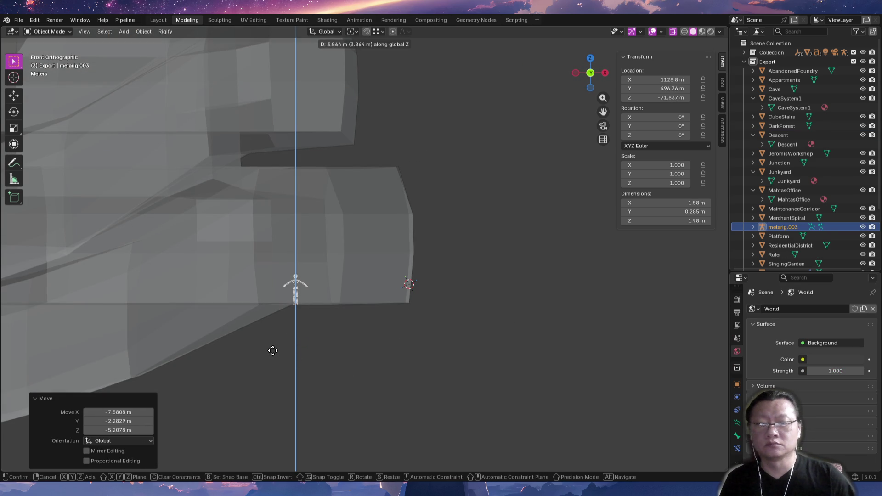
left_click(275, 350)
Rotate the rig 136° about Z in top view so it faces the wall opening.
middle_click_drag(325, 340, 355, 335)
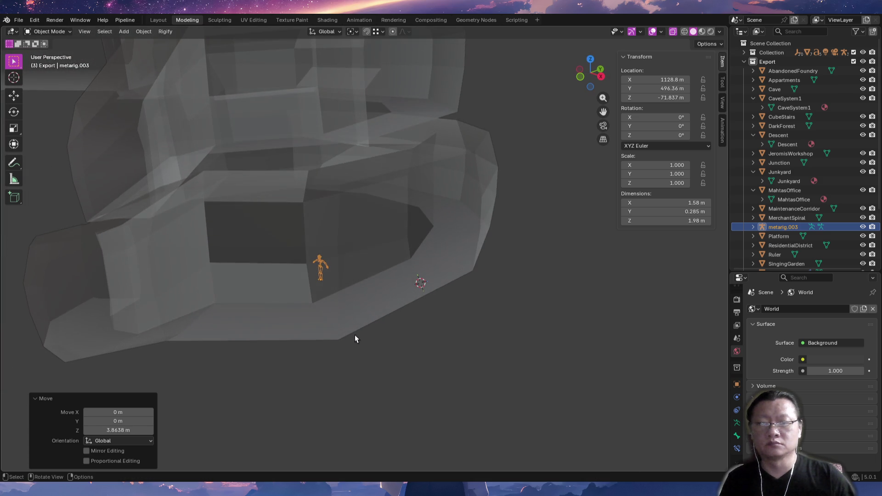
scroll(355, 334, "up", 3)
key("KP_7")
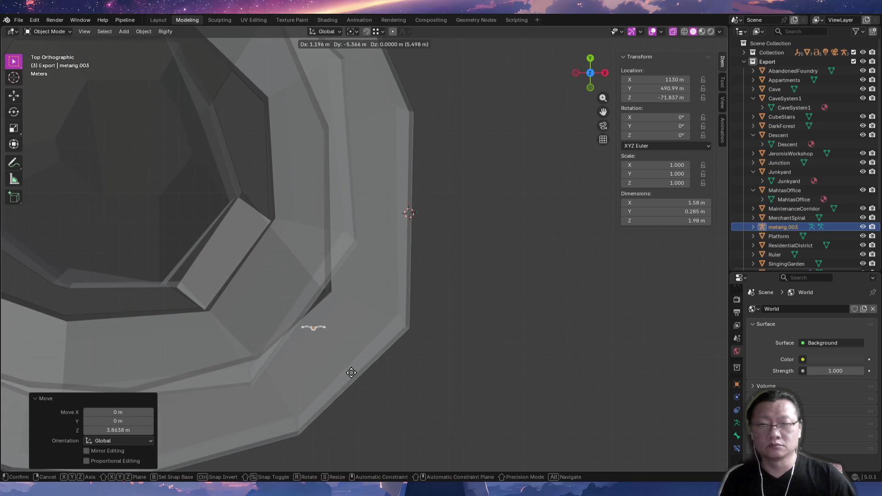
left_click(198, 370)
mouse_move(198, 370)
middle_mouse_down()
mouse_move(396, 388)
mouse_move(381, 379)
middle_mouse_up()
scroll(394, 308, "up", 3)
middle_click_drag(394, 308, 371, 276)
scroll(410, 306, "up", 2)
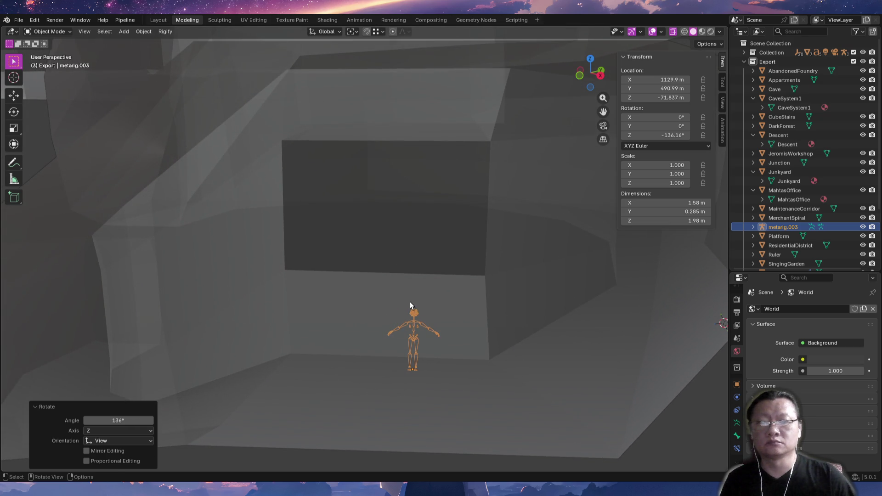
key("Tab")
key("Tab")
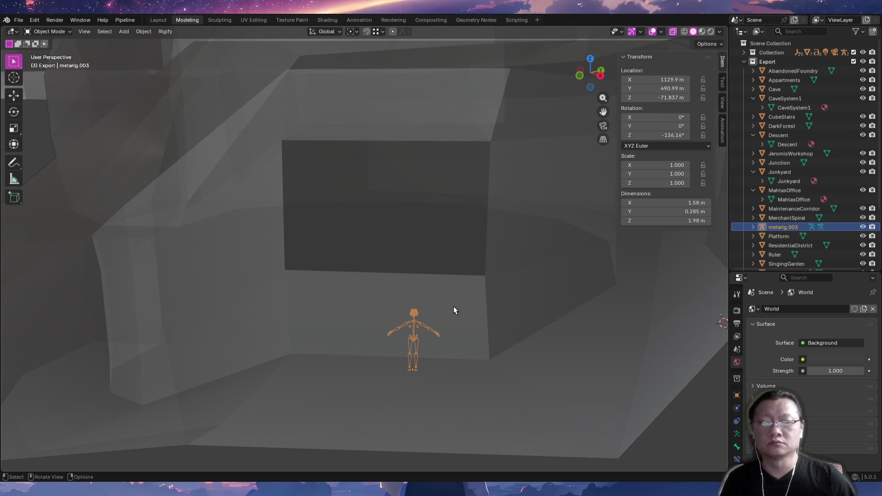
Edit the Descent mesh and lower the opening's bottom edge about 1.53 m along Z.
left_click(454, 306)
key("Tab")
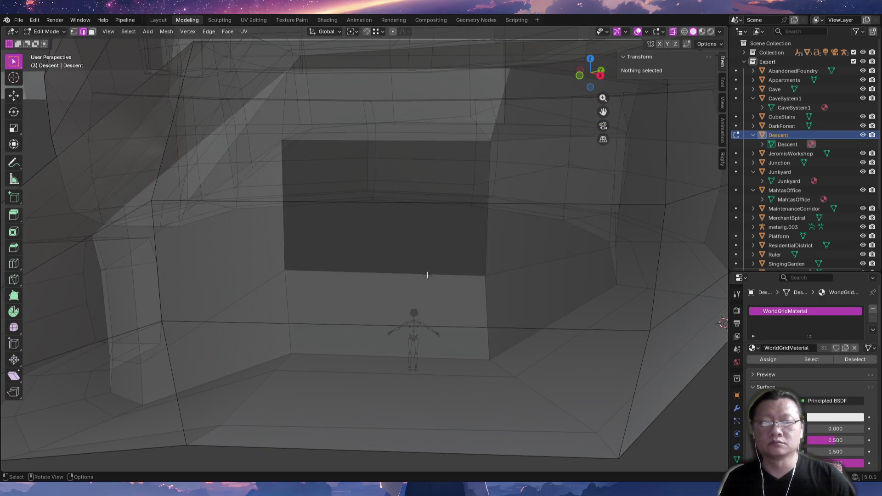
key("Tab")
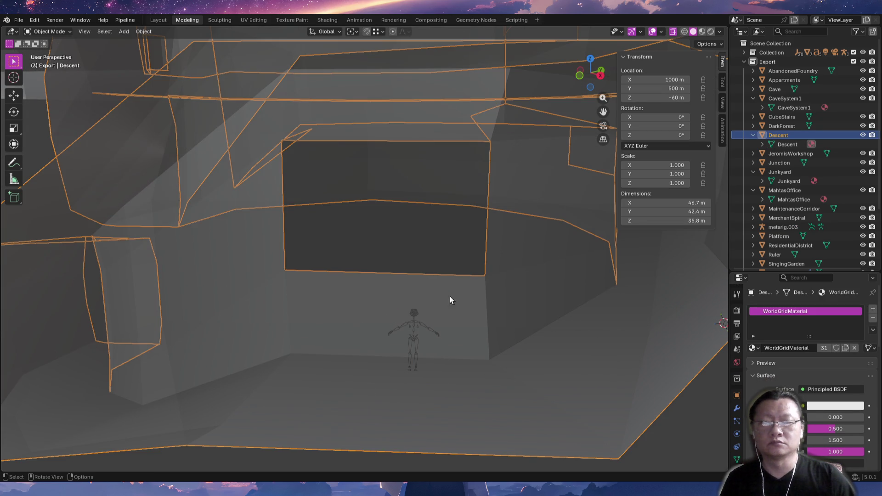
key("Tab")
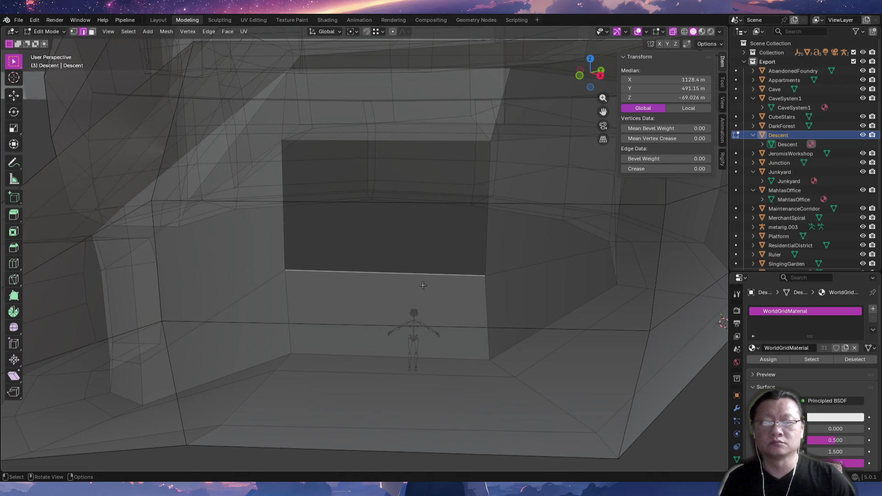
key("g")
key("z")
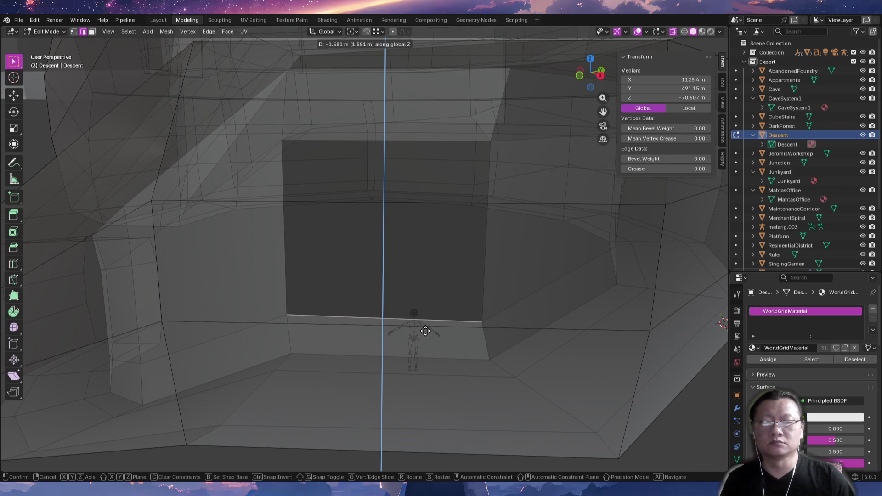
left_click(426, 331)
mouse_move(426, 331)
middle_mouse_down()
mouse_move(628, 312)
mouse_move(454, 324)
mouse_move(607, 388)
mouse_move(384, 400)
mouse_move(374, 375)
mouse_move(338, 368)
mouse_move(253, 322)
middle_mouse_up()
left_click(253, 318)
Move metarig.003 into the narrow passage and turn it to face along the passage.
key("Tab")
left_click(254, 310)
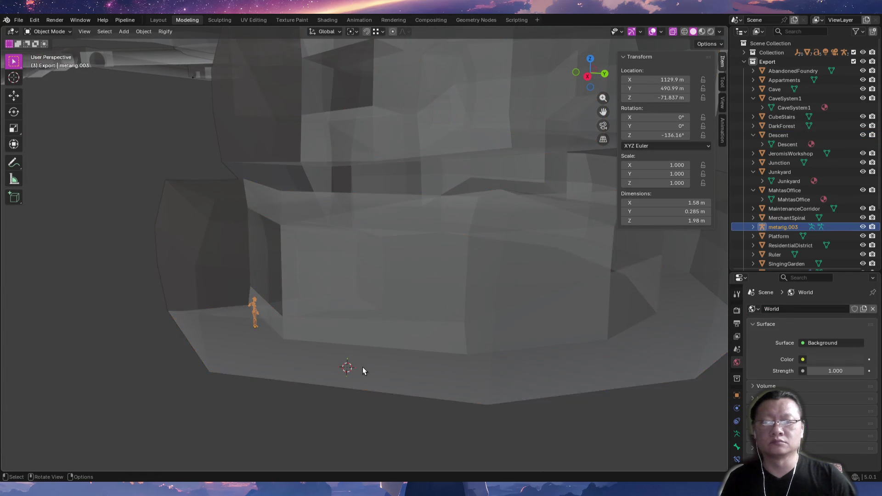
middle_click_drag(363, 368, 166, 371)
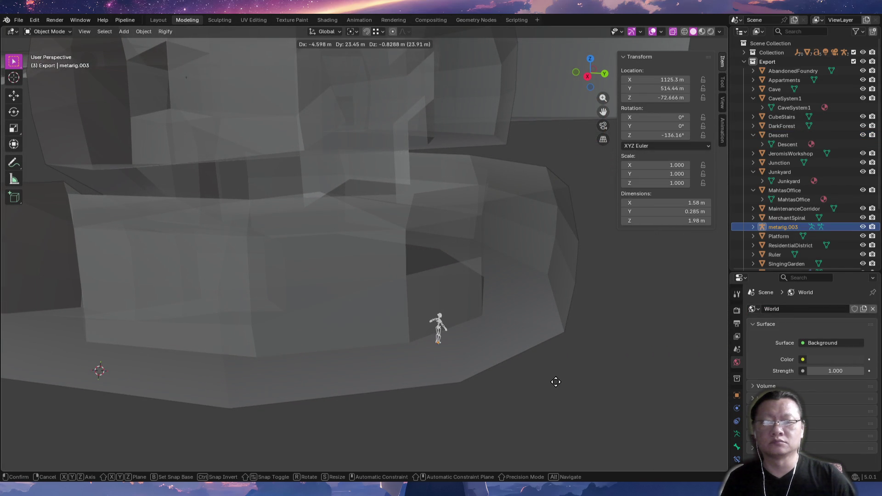
left_click(583, 383)
mouse_move(585, 380)
middle_mouse_down()
mouse_move(555, 343)
mouse_move(574, 400)
mouse_move(483, 338)
mouse_move(503, 284)
mouse_move(465, 289)
middle_mouse_up()
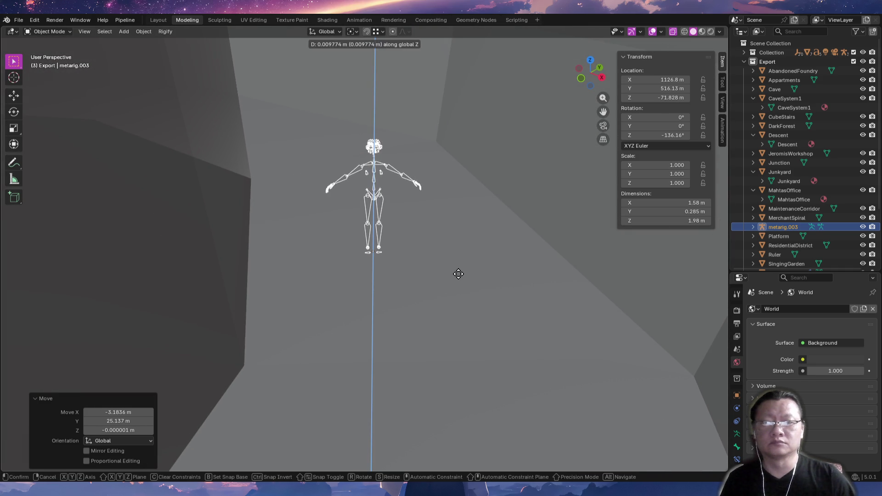
left_click(398, 88)
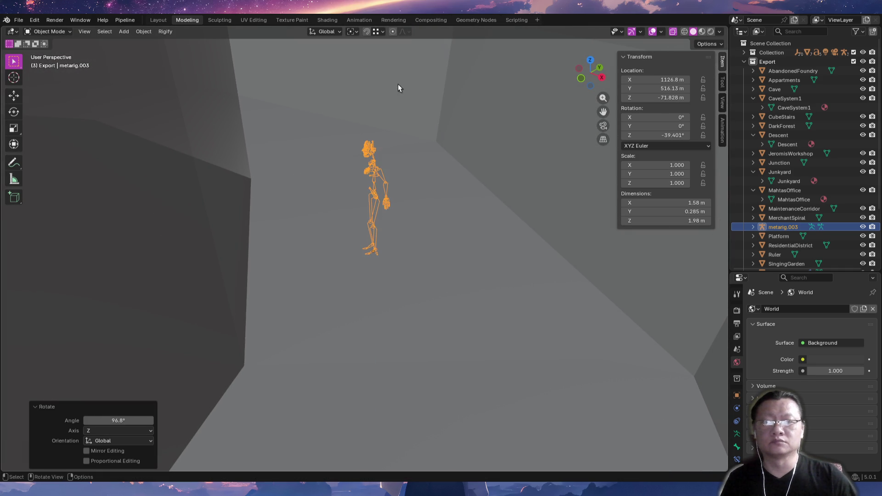
mouse_move(428, 227)
middle_mouse_down()
mouse_move(442, 294)
mouse_move(322, 185)
middle_mouse_up()
Lower the selected Descent wall edge vertically with G Z to open a gap beside the rig.
key("Tab")
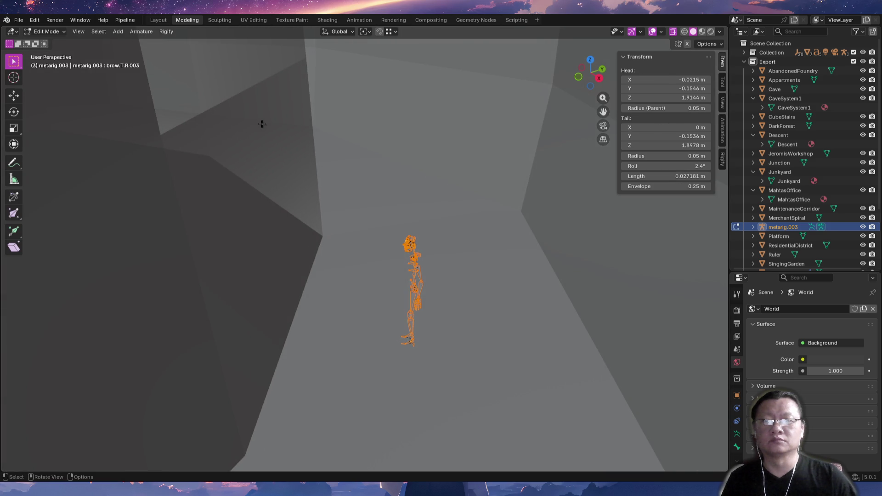
key("Tab")
left_click(290, 153)
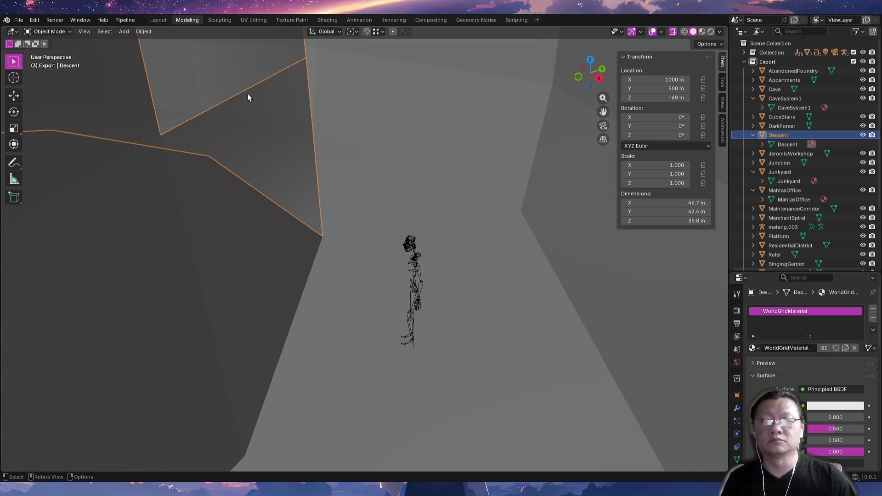
key("Tab")
key("g")
key("z")
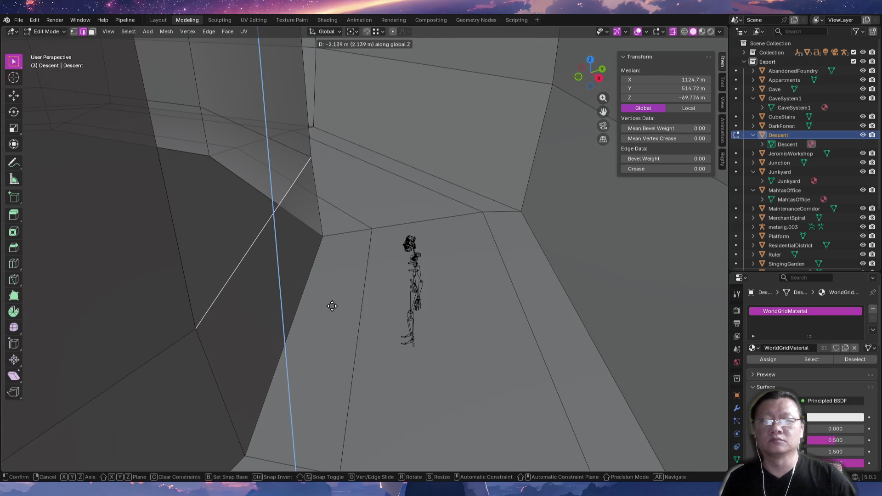
left_click(332, 301)
key("Tab")
Shift the human rig over so it stands against the passage wall.
left_click(422, 283)
key("g")
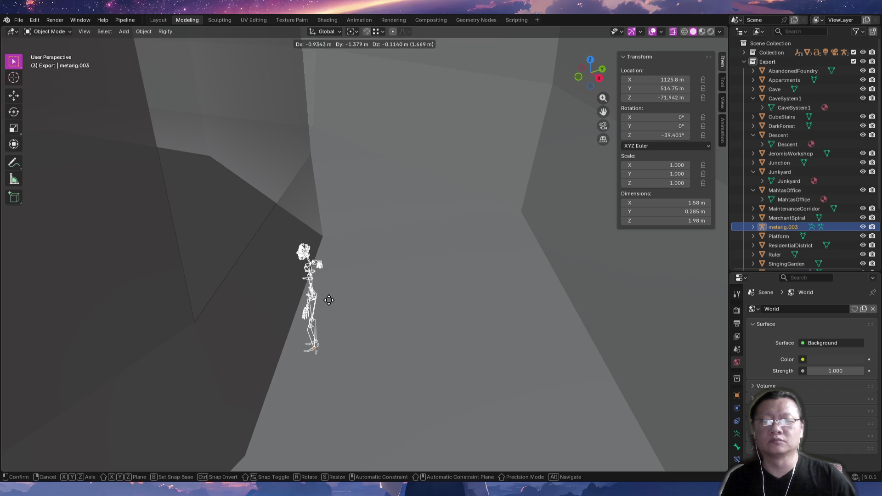
left_click(327, 295)
key("Tab")
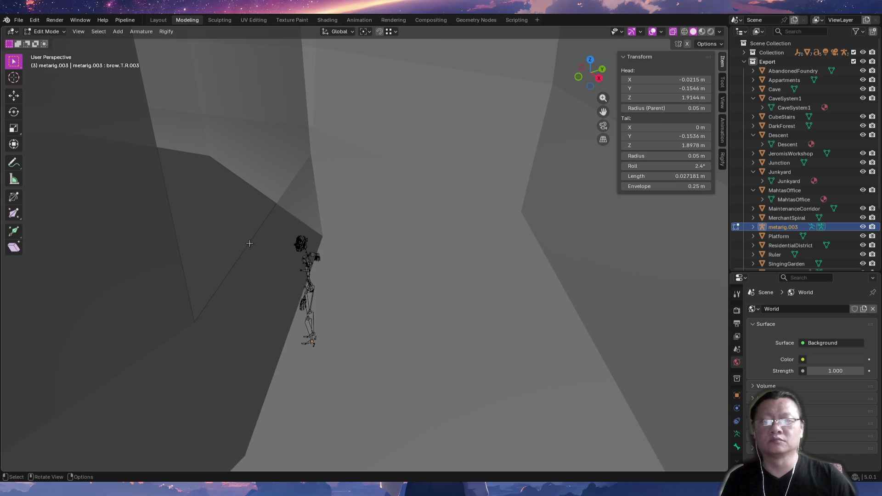
key("Tab")
Lower another Descent wall edge about 0.69 m, checking it in see-through and from the pit below.
left_click(248, 244)
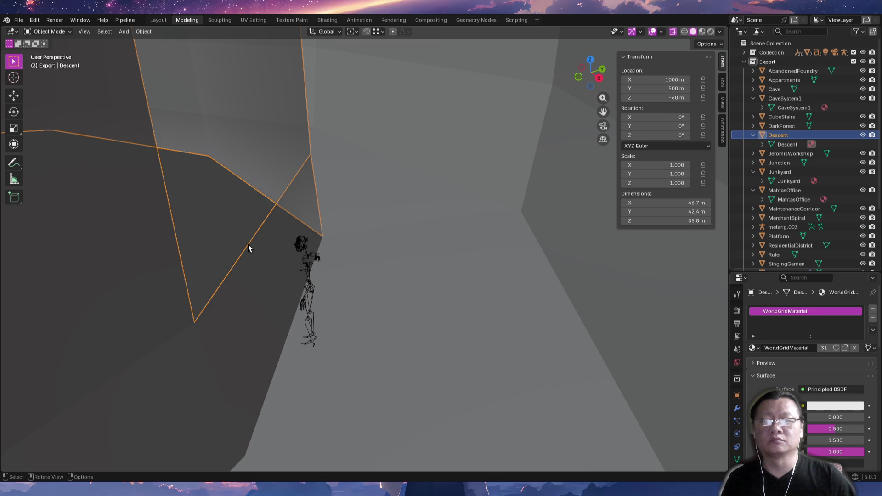
key("Tab")
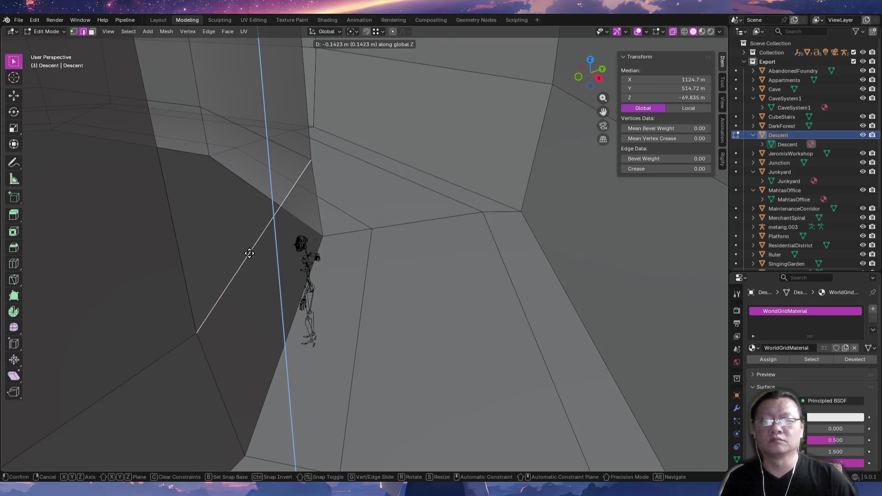
left_click(254, 282)
key("alt+z")
mouse_move(408, 297)
middle_mouse_down()
mouse_move(252, 290)
mouse_move(275, 310)
mouse_move(465, 294)
mouse_move(451, 296)
mouse_move(447, 274)
mouse_move(374, 286)
mouse_move(331, 276)
mouse_move(351, 339)
mouse_move(437, 363)
mouse_move(443, 339)
mouse_move(401, 338)
mouse_move(428, 296)
mouse_move(408, 321)
mouse_move(404, 311)
mouse_move(413, 331)
middle_mouse_up()
key("alt+z")
key("a")
scroll(414, 331, "down", 3)
scroll(465, 325, "down", 2)
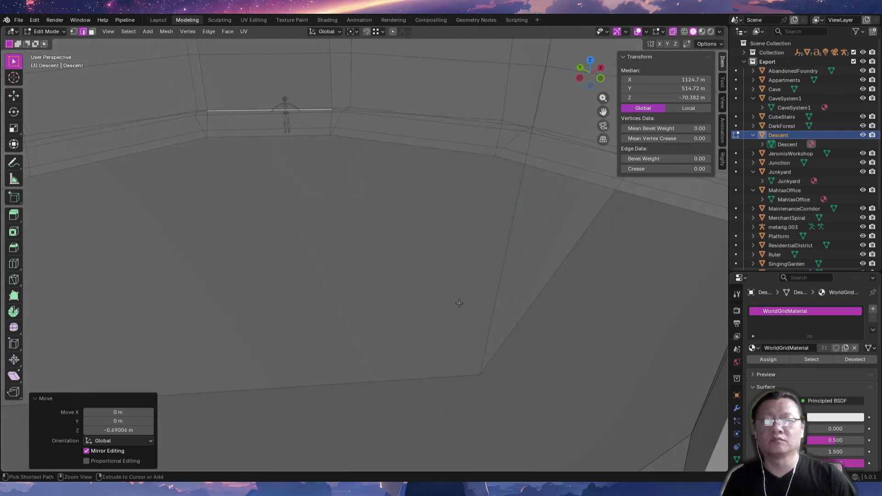
scroll(459, 301, "down", 3)
scroll(462, 344, "down", 2)
mouse_move(465, 377)
middle_mouse_down()
mouse_move(331, 309)
mouse_move(374, 267)
mouse_move(415, 257)
mouse_move(382, 310)
mouse_move(498, 182)
mouse_move(473, 25)
middle_mouse_up()
mouse_move(386, 316)
middle_mouse_down()
mouse_move(397, 261)
mouse_move(387, 193)
middle_mouse_up()
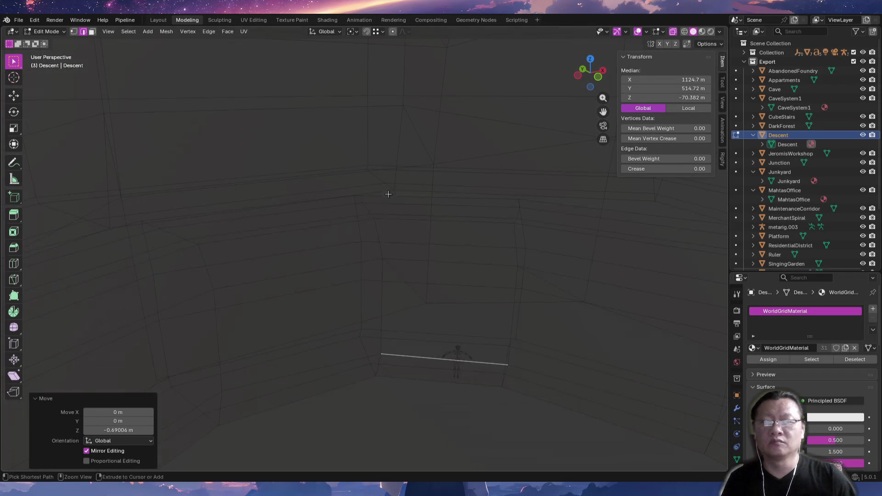
key("Tab")
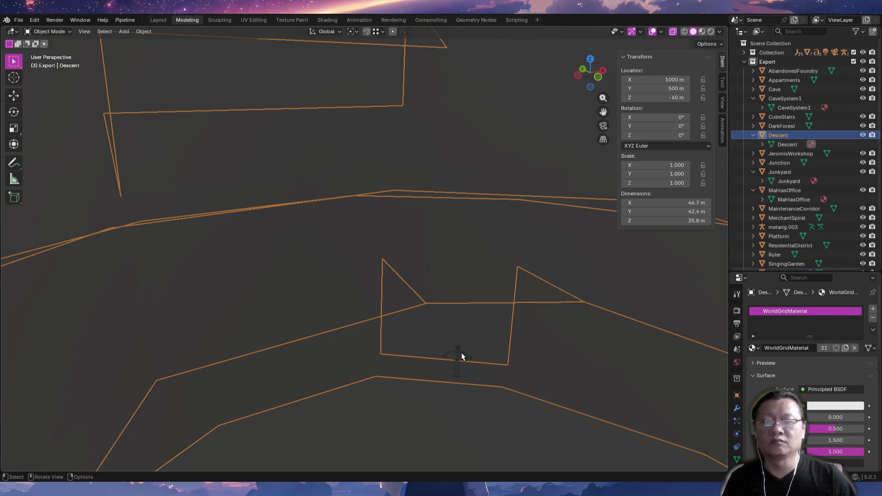
Raise the human reference rig up onto the upper Descent ledge.
left_click(462, 356)
middle_click_drag(481, 354, 447, 323)
key("z")
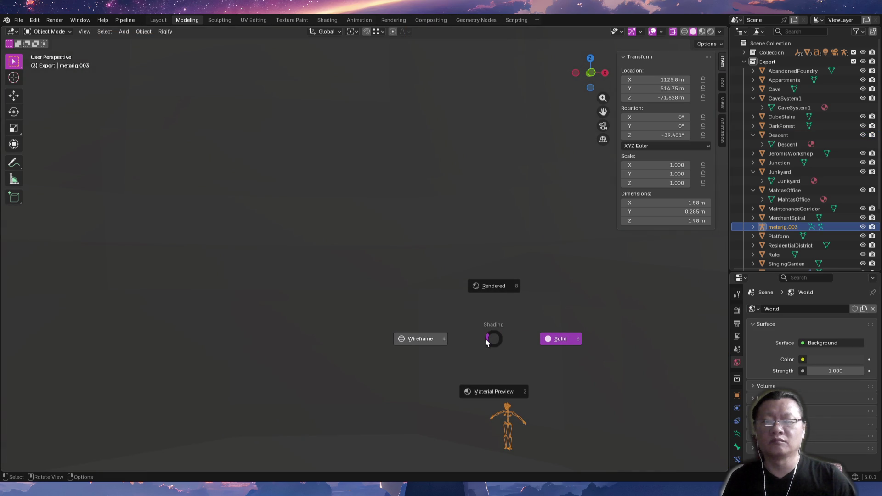
left_click(560, 342)
key("z")
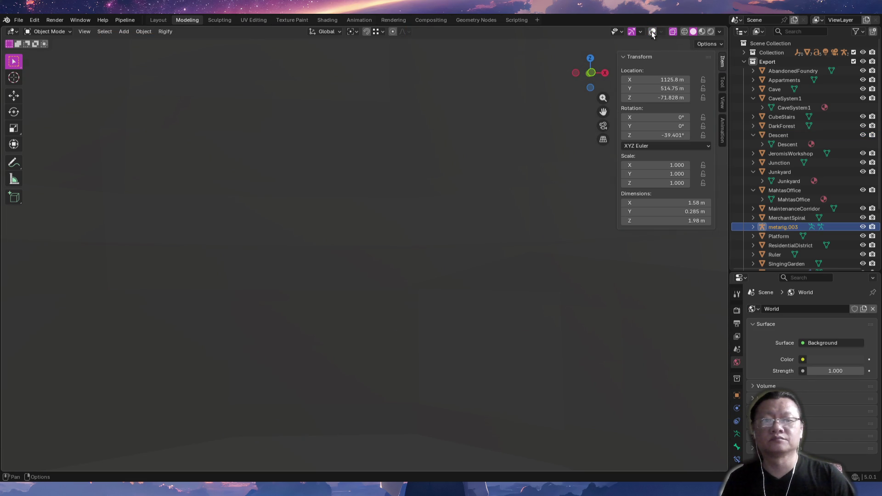
mouse_move(536, 310)
middle_mouse_down()
mouse_move(489, 357)
mouse_move(420, 331)
mouse_move(399, 341)
mouse_move(443, 386)
mouse_move(389, 385)
mouse_move(368, 398)
middle_mouse_up()
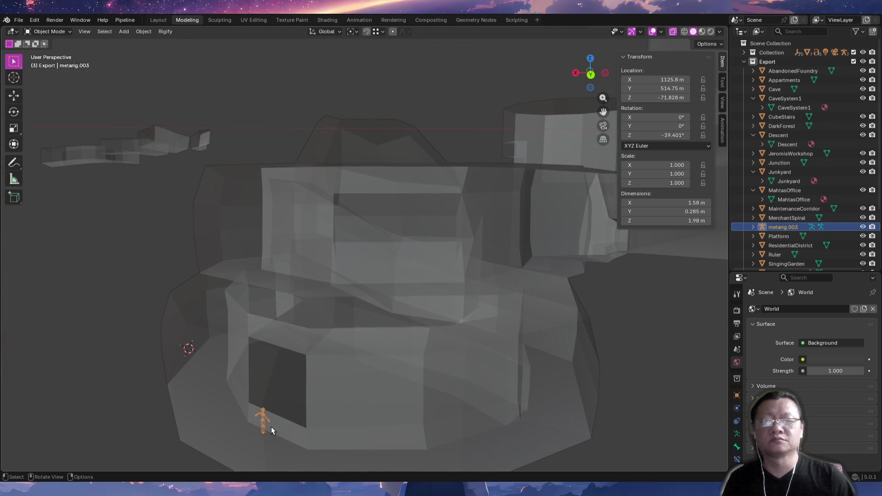
left_click(374, 277)
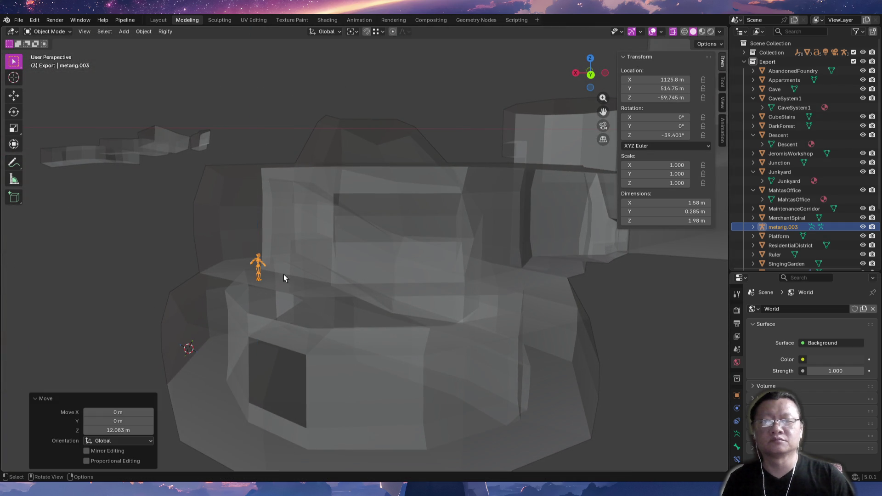
scroll(284, 273, "up", 3)
Nudge the rig along the ledge and lower it about 0.38 m onto the floor.
key("KP_Decimal")
mouse_move(331, 289)
middle_mouse_down()
mouse_move(344, 332)
mouse_move(427, 333)
mouse_move(551, 295)
mouse_move(498, 279)
middle_mouse_up()
key("g")
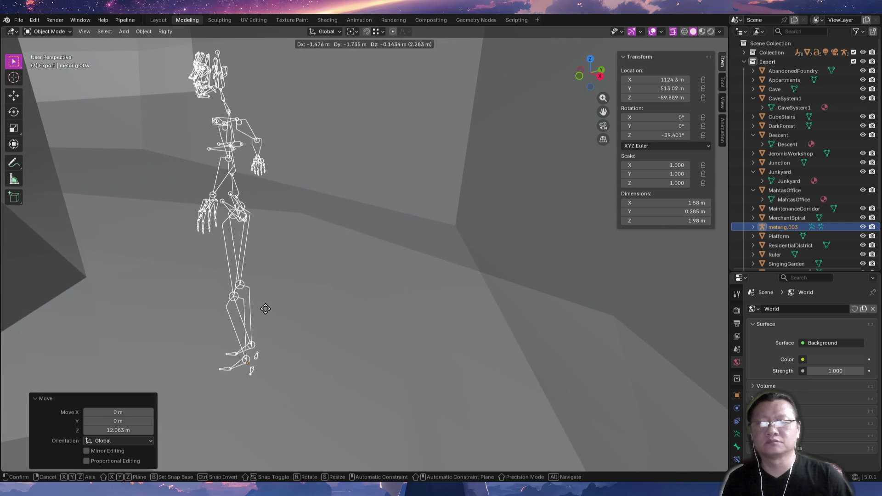
left_click(249, 304)
middle_click_drag(249, 304, 377, 198)
key("g")
key("z")
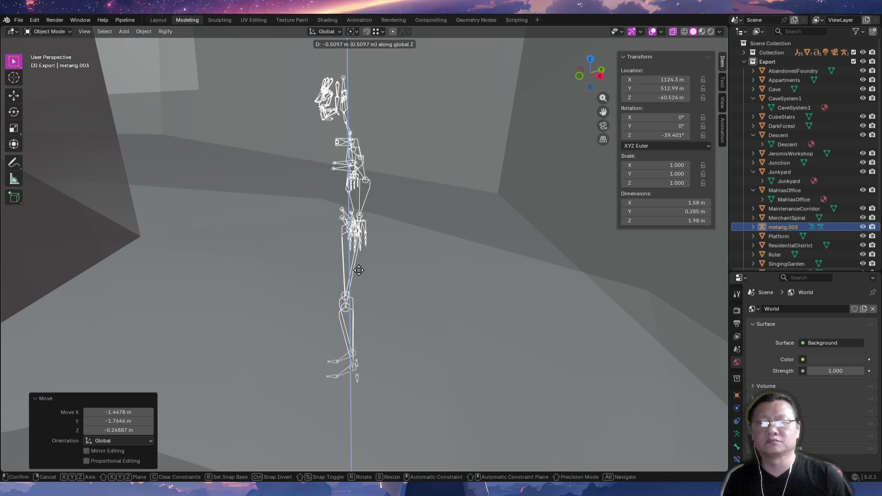
left_click(361, 246)
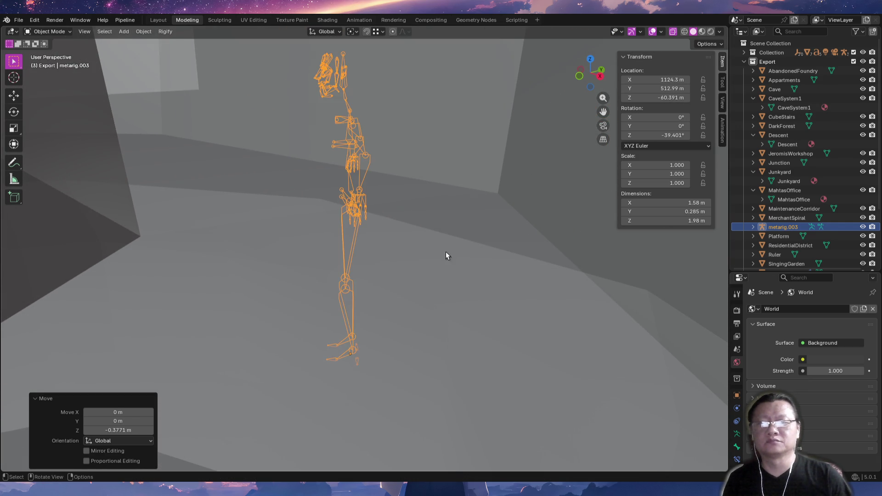
middle_click_drag(446, 252, 432, 261)
From top view, reposition and turn the rig so it stands along the ledge.
key("KP_7")
mouse_move(399, 167)
middle_mouse_down("ctrl")
mouse_move(446, 313)
mouse_move(396, 257)
mouse_move(478, 295)
middle_mouse_up("ctrl")
key("g")
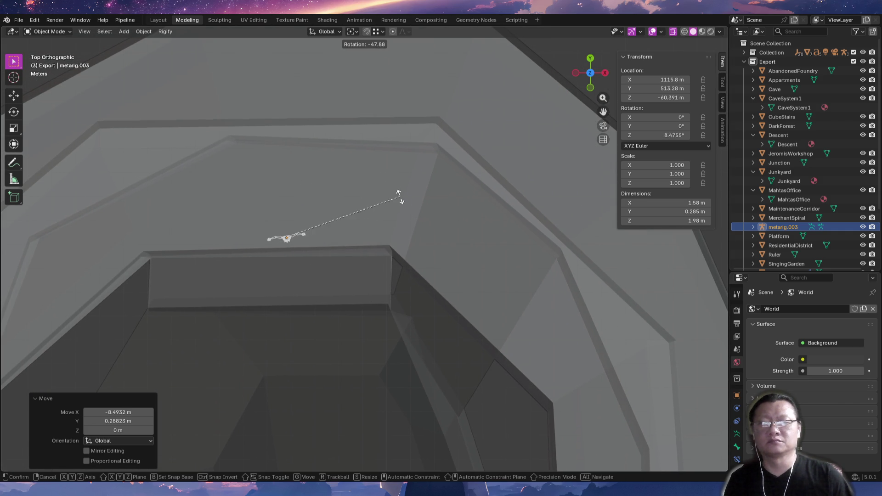
left_click(402, 219)
key("KP_Decimal")
mouse_move(402, 220)
middle_mouse_down()
mouse_move(416, 281)
mouse_move(348, 223)
middle_mouse_up()
scroll(315, 238, "down", 3)
scroll(403, 256, "down", 2)
mouse_move(332, 193)
middle_mouse_down()
mouse_move(358, 194)
mouse_move(403, 226)
middle_mouse_up()
key("Tab")
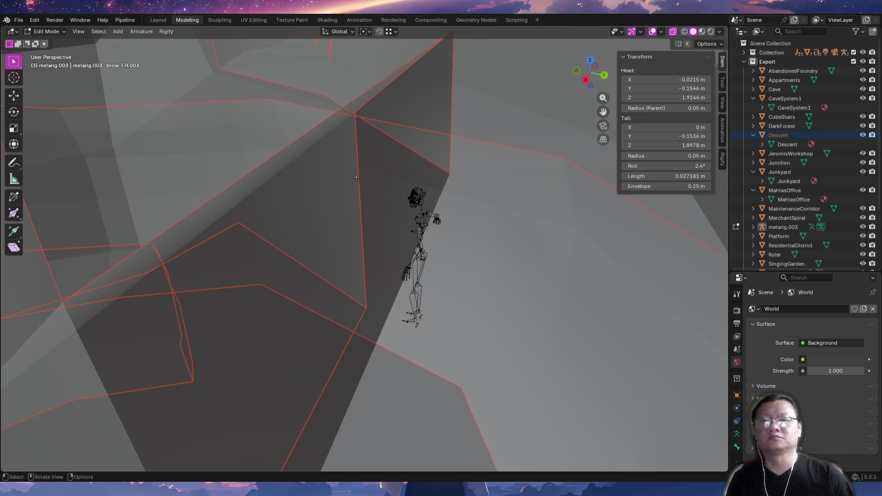
Lower the selected Descent ledge geometry vertically beside the rig.
key("Tab")
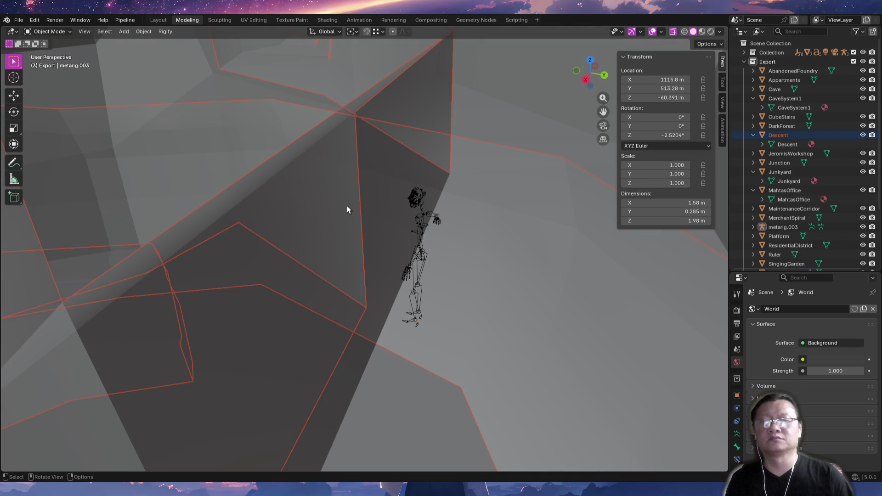
left_click(349, 206)
key("Tab")
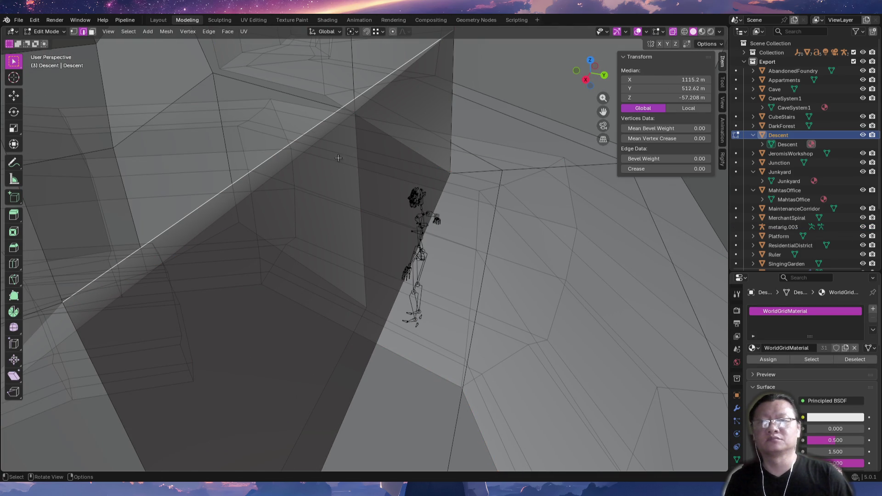
key("z")
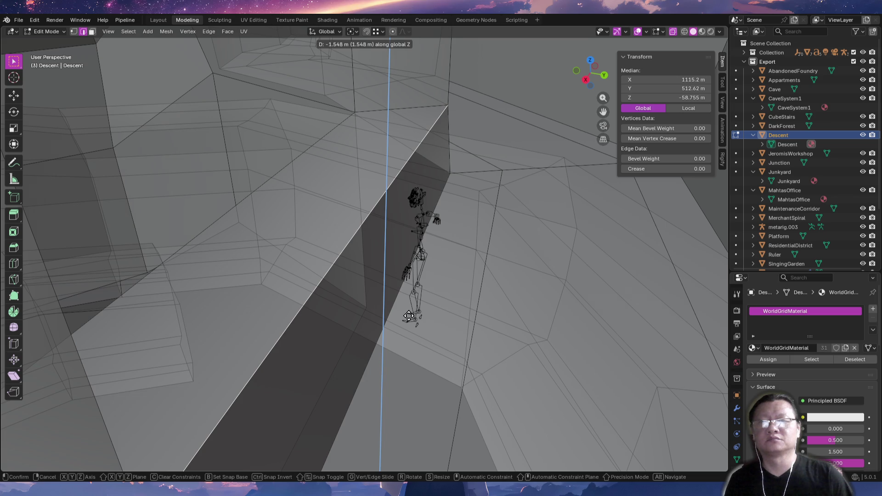
left_click(409, 316)
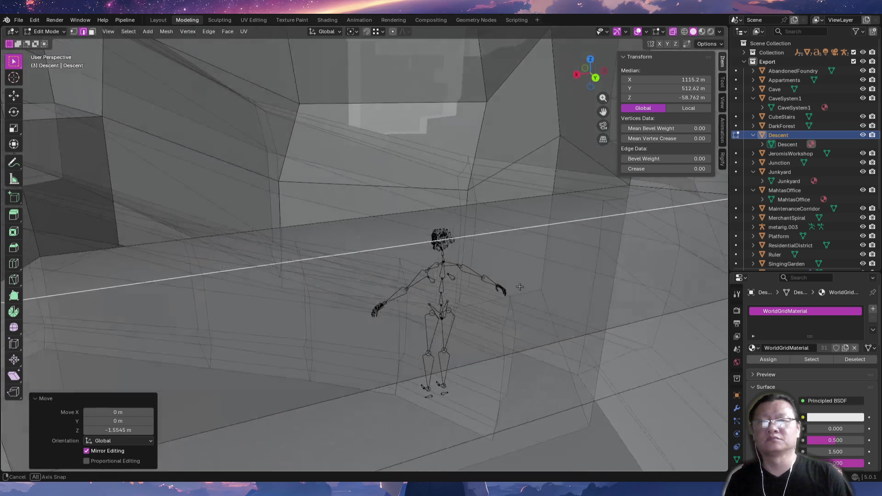
mouse_move(414, 313)
middle_mouse_down()
mouse_move(486, 293)
mouse_move(480, 206)
middle_mouse_up()
Move another ledge edge and drop it vertically to match the rig's height.
left_click(480, 205, "shift")
middle_click_drag(467, 246, 537, 337)
key("g")
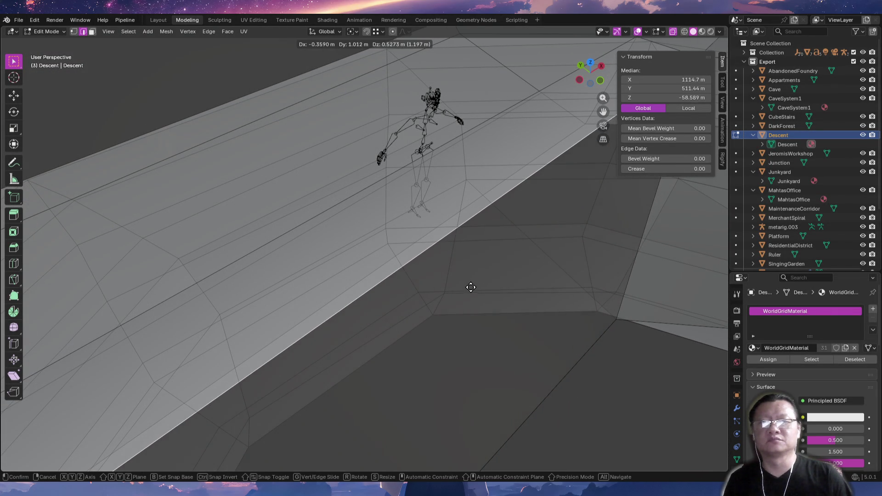
left_click(473, 286)
key("g")
key("z")
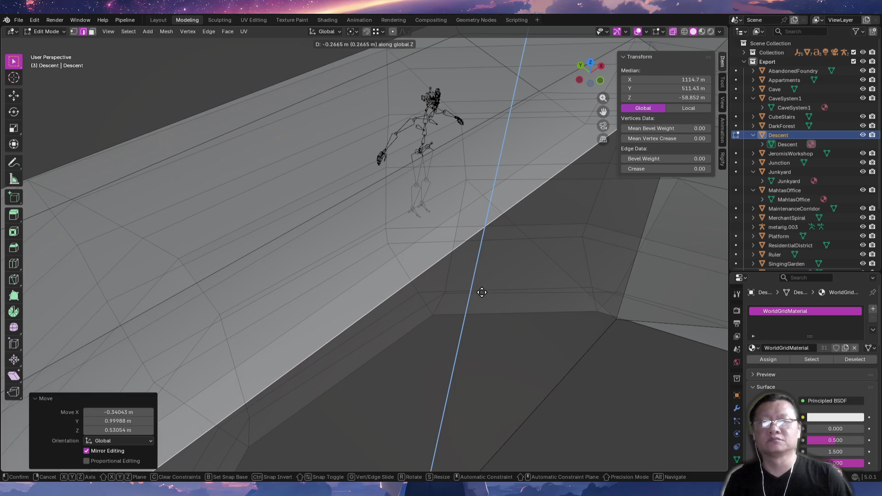
left_click(482, 292)
middle_click_drag(482, 293, 541, 250)
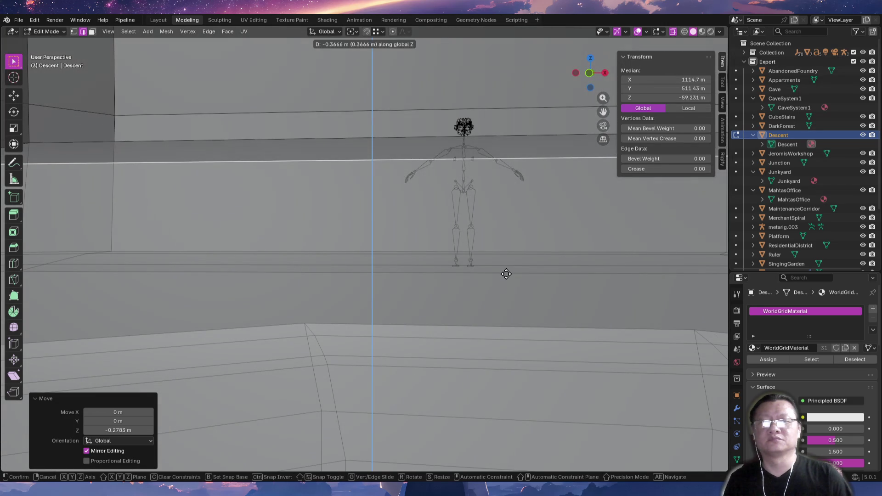
mouse_move(505, 274)
middle_mouse_down()
mouse_move(511, 287)
mouse_move(263, 266)
mouse_move(262, 248)
mouse_move(291, 255)
mouse_move(354, 213)
middle_mouse_up()
Lower the wall's wide top strip and an upper-ring ledge face, the latter about 1.84 m.
left_click(422, 114)
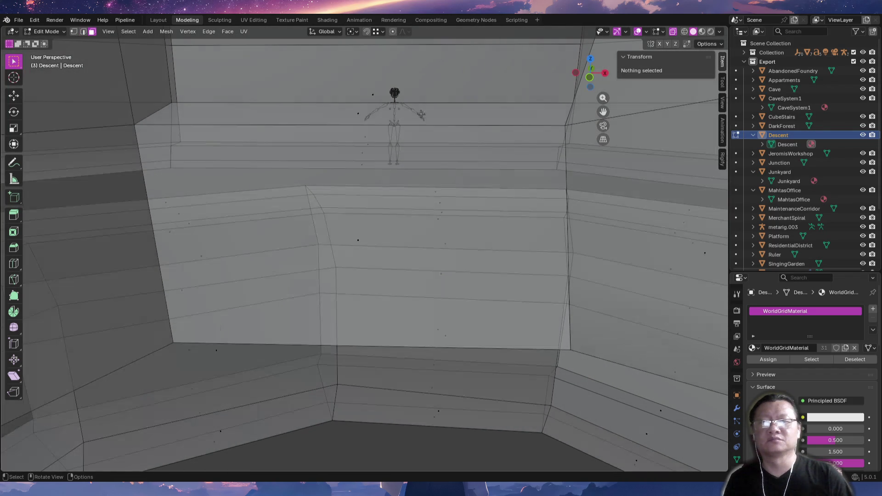
left_click(381, 114)
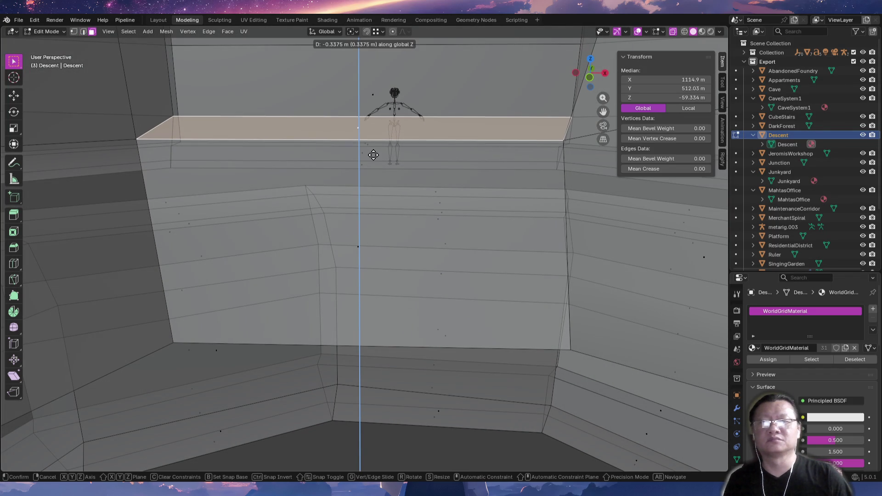
left_click(374, 150)
mouse_move(383, 174)
middle_mouse_down()
mouse_move(429, 292)
mouse_move(391, 327)
middle_mouse_up()
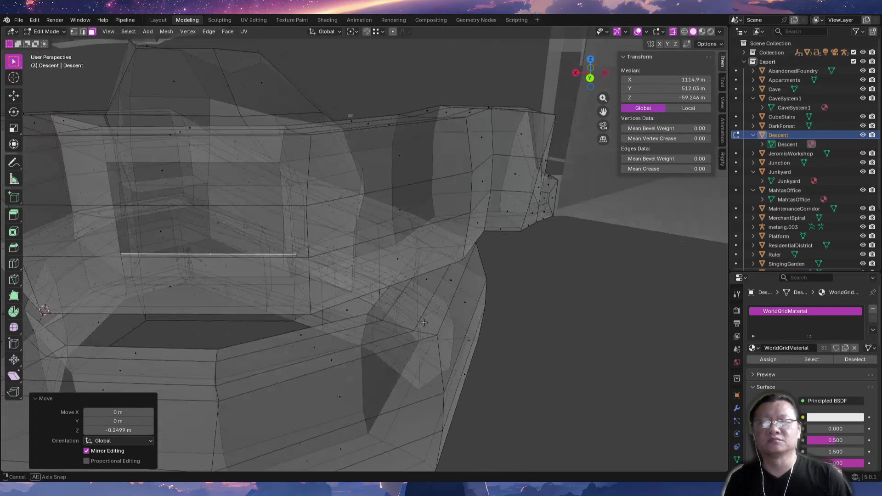
mouse_move(391, 326)
middle_mouse_down()
mouse_move(380, 312)
mouse_move(386, 220)
middle_mouse_up()
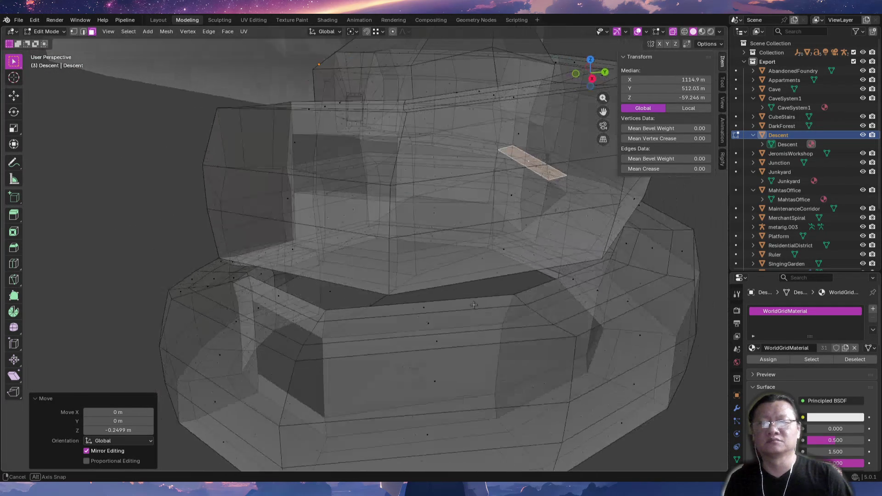
left_click(378, 216)
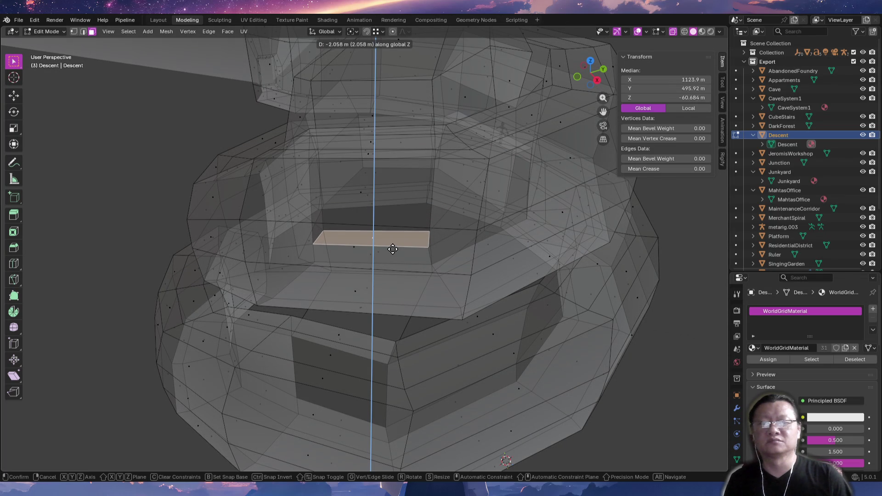
left_click(395, 247)
middle_click_drag(394, 247, 424, 229)
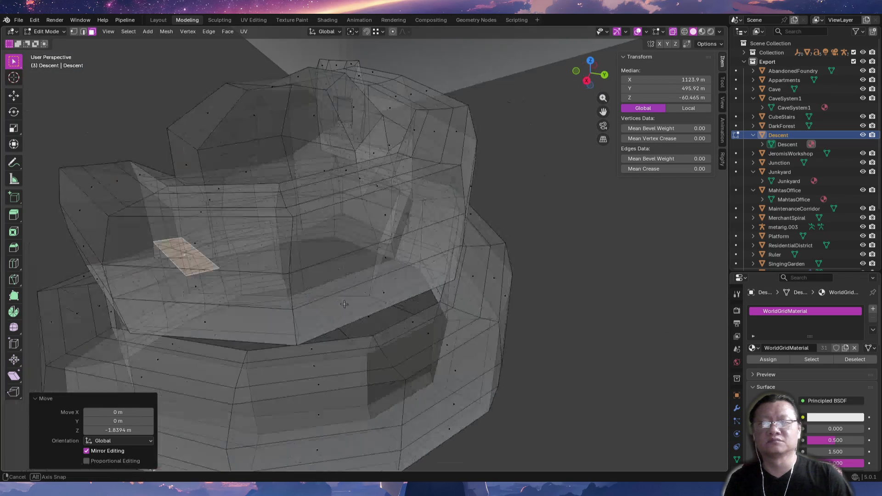
From top view, turn the human rig onto another part of the Descent ring.
key("Tab")
left_click(421, 225)
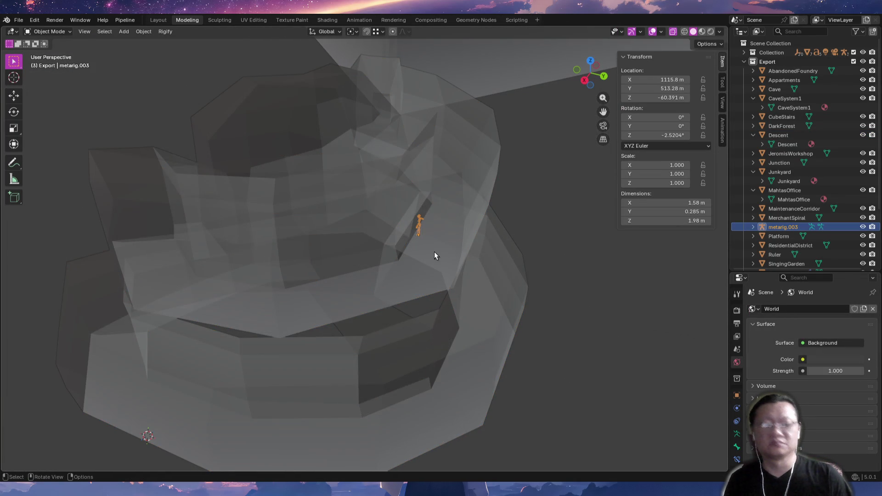
key("KP_7")
scroll(388, 213, "down", 3)
key("r")
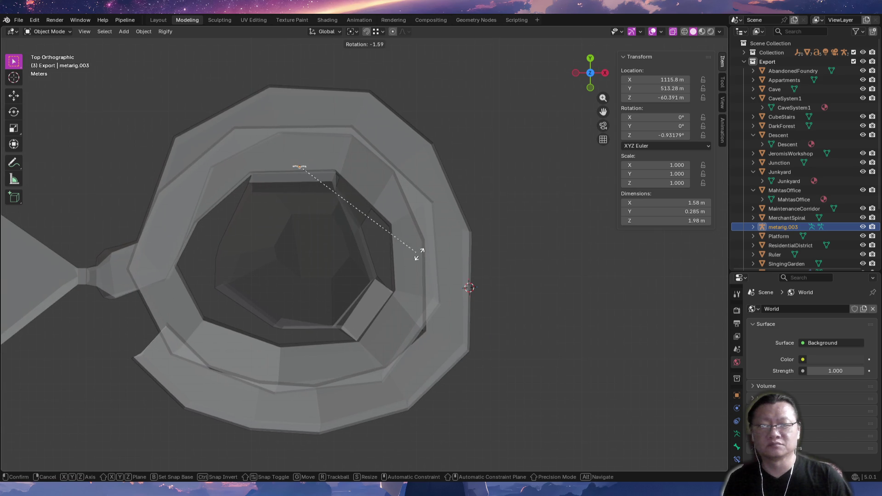
left_click(415, 354)
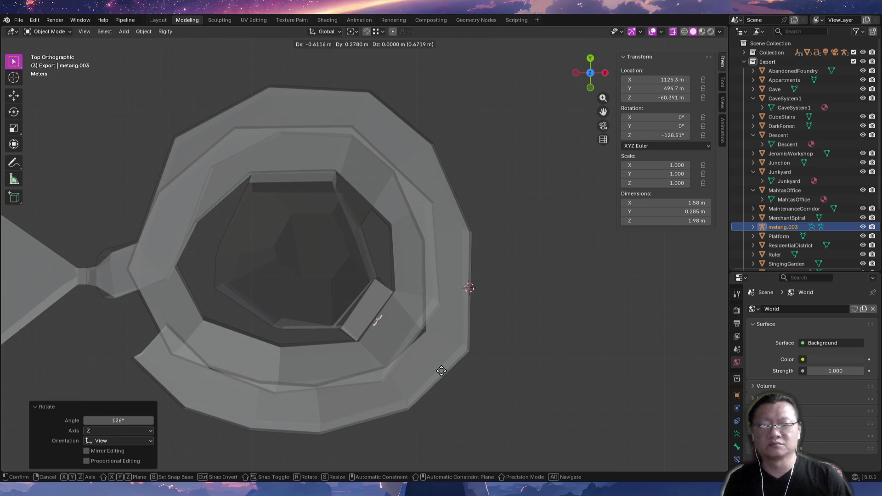
key("KP_Decimal")
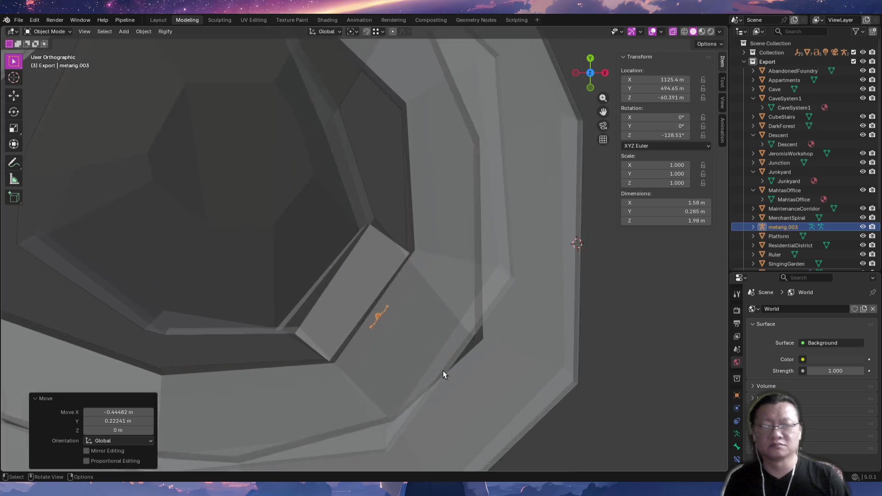
middle_click_drag(490, 420, 401, 311)
scroll(401, 314, "down", 5)
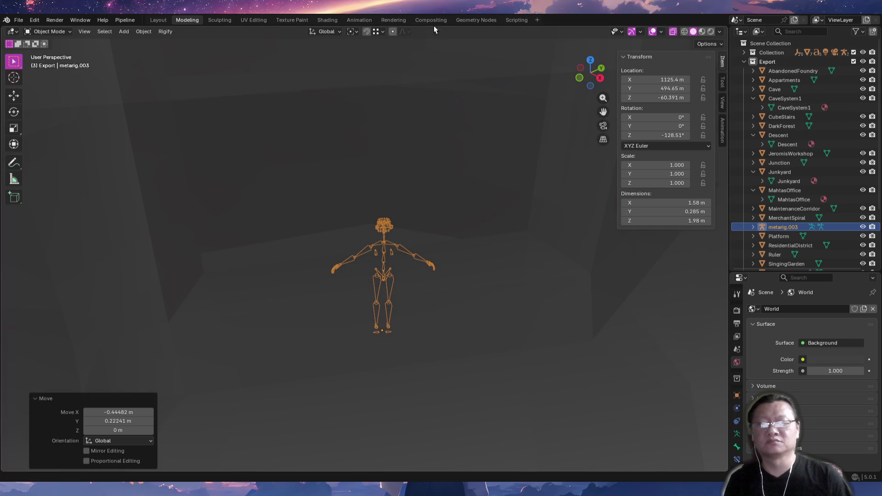
mouse_move(410, 261)
middle_mouse_down()
mouse_move(412, 221)
mouse_move(347, 91)
mouse_move(341, 128)
mouse_move(393, 179)
mouse_move(403, 159)
mouse_move(367, 234)
mouse_move(366, 226)
mouse_move(342, 238)
mouse_move(358, 174)
mouse_move(314, 205)
mouse_move(258, 213)
middle_mouse_up()
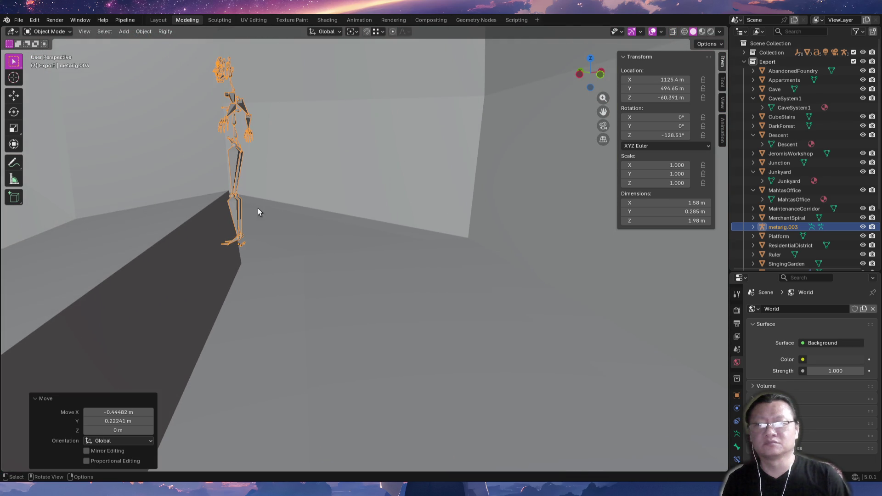
Try a vertical move of the rig and cancel it after checking against the walls.
key("g")
key("z")
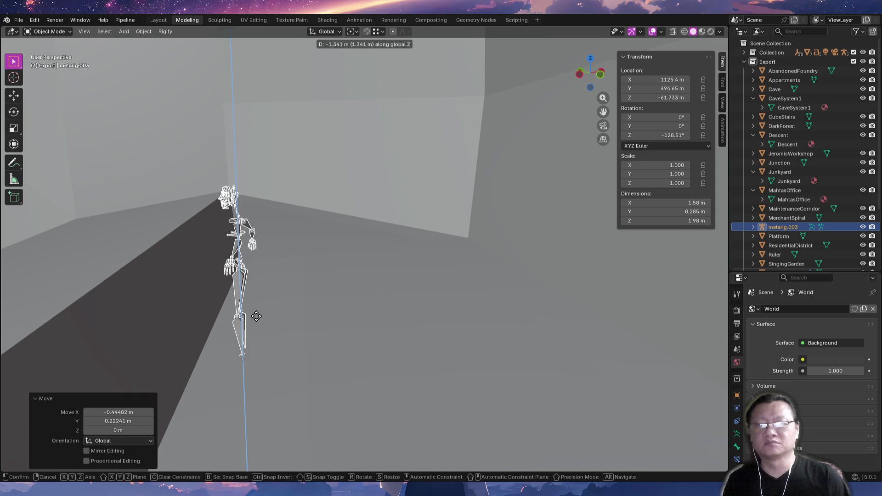
right_click(259, 310)
mouse_move(315, 289)
middle_mouse_down()
mouse_move(292, 270)
mouse_move(361, 264)
mouse_move(220, 302)
middle_mouse_up()
Select the Descent ledge beside the rig and start lowering its top face with G Z.
left_click(220, 302)
key("Tab")
key("Tab")
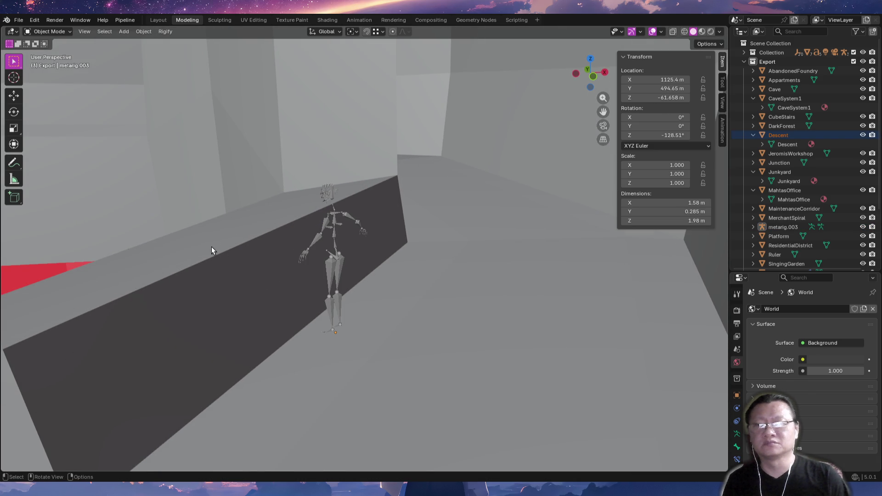
left_click(216, 248)
key("Tab")
key("g")
key("z")
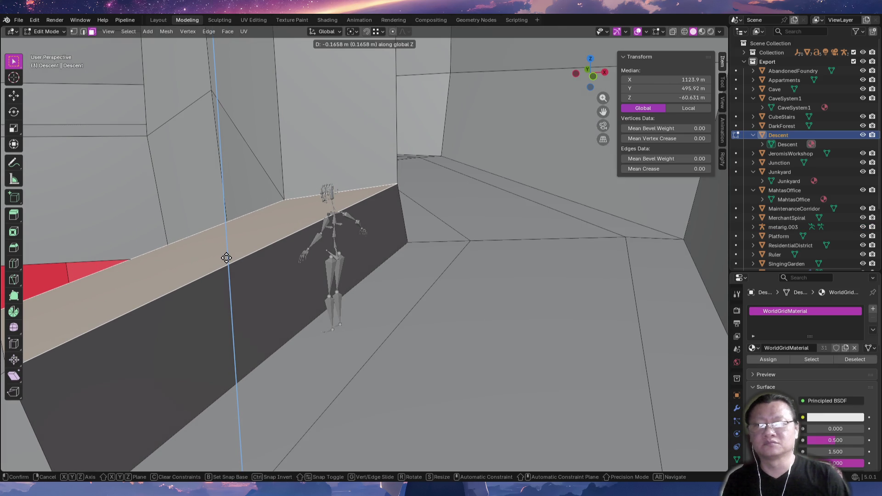
Set down the lowered ledge top and inspect the red ring faces from underneath.
left_click(226, 260)
mouse_move(227, 260)
middle_mouse_down()
mouse_move(279, 237)
mouse_move(358, 279)
mouse_move(327, 287)
mouse_move(377, 218)
mouse_move(301, 252)
mouse_move(388, 237)
mouse_move(305, 256)
mouse_move(175, 199)
mouse_move(378, 434)
mouse_move(331, 221)
mouse_move(285, 201)
mouse_move(340, 142)
mouse_move(290, 191)
middle_mouse_up()
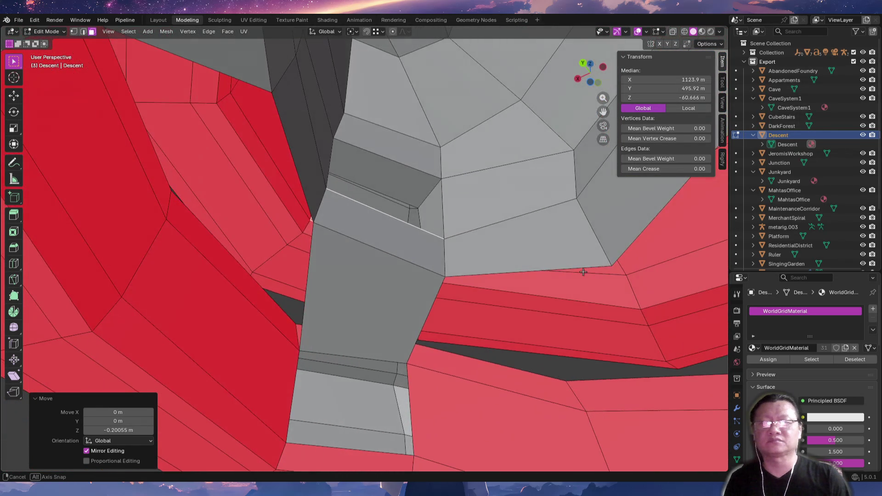
middle_click_drag(584, 272, 494, 277)
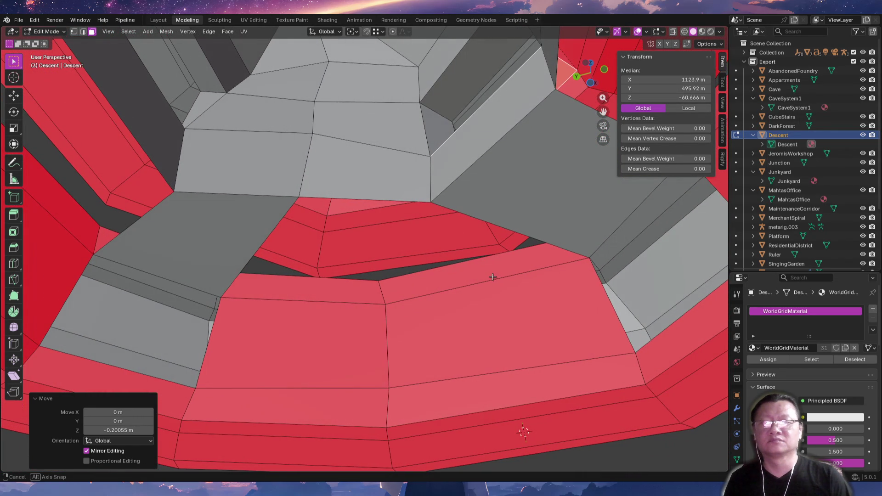
mouse_move(382, 231)
middle_mouse_down()
mouse_move(255, 235)
mouse_move(362, 244)
middle_mouse_up()
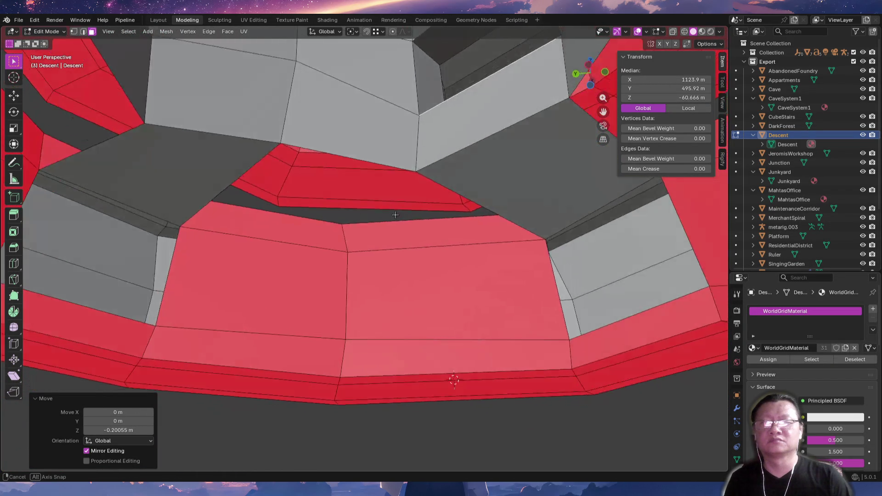
mouse_move(362, 244)
middle_mouse_down()
mouse_move(359, 129)
mouse_move(460, 150)
mouse_move(473, 167)
mouse_move(213, 161)
middle_mouse_up()
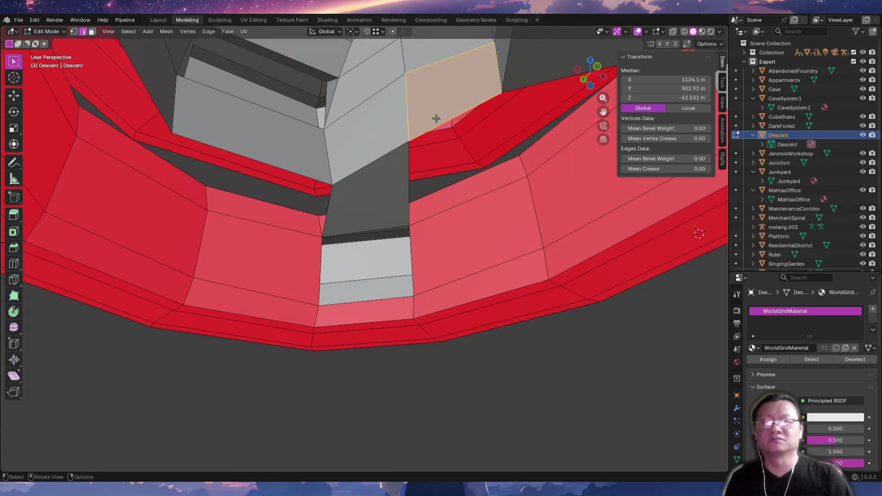
Line up on the grey wall's bottom edge from below and start extending it straight down.
middle_click_drag(320, 181, 312, 174)
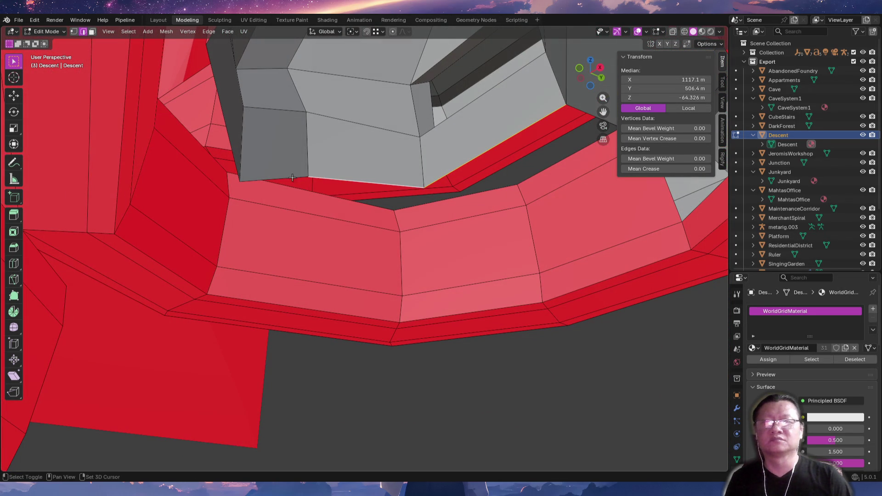
middle_click_drag(341, 175, 384, 141)
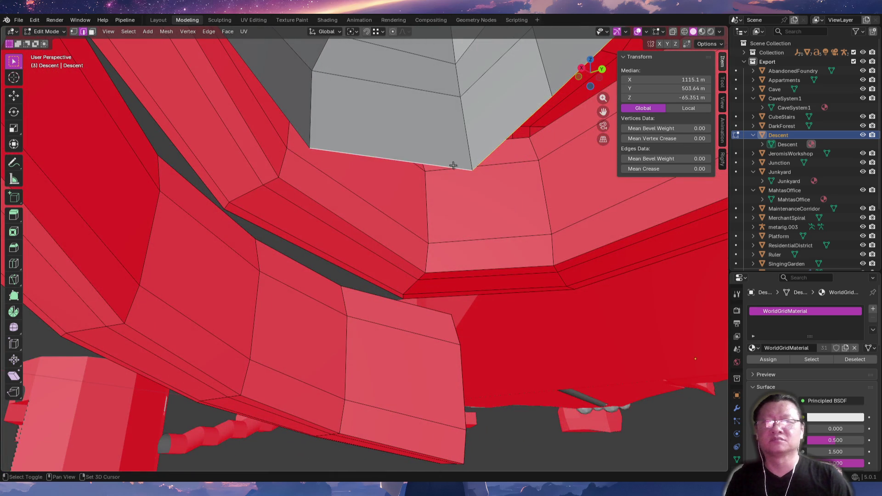
middle_click_drag(453, 165, 388, 86)
middle_click_drag(459, 152, 381, 143)
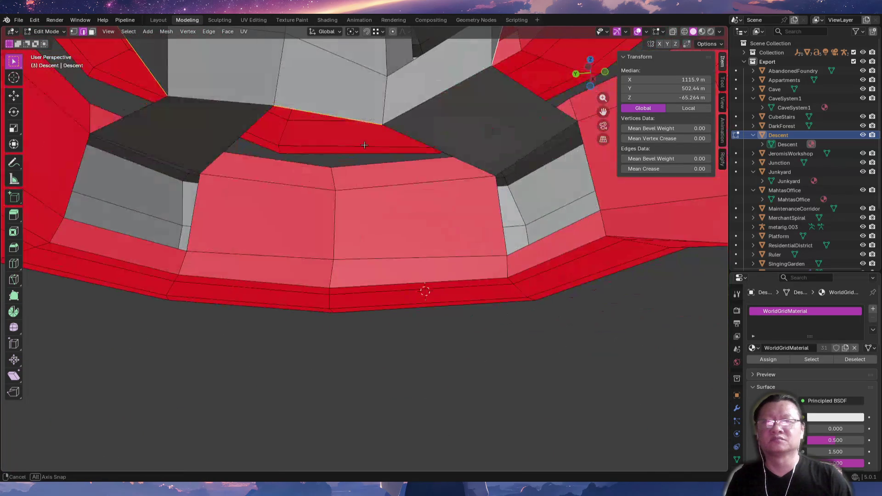
key("z")
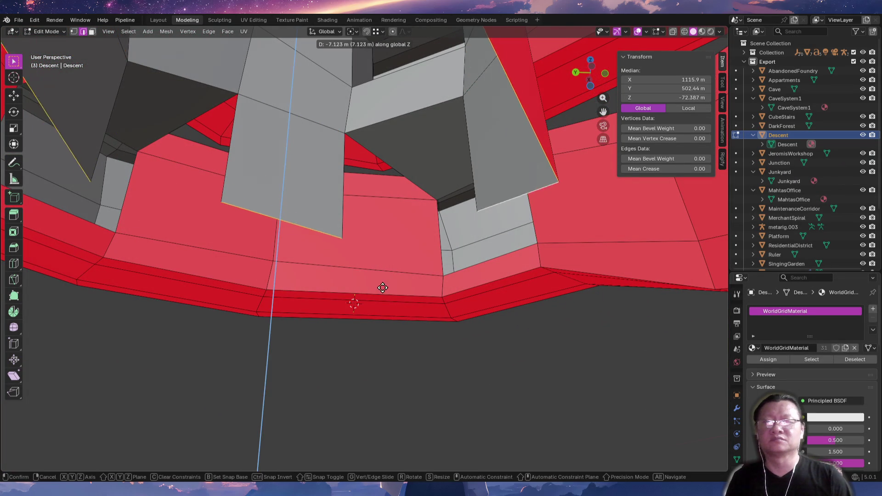
Extend the grey wall edge about 10.9 m down and pick the new wall's vertical edge.
left_click(411, 381)
mouse_move(411, 381)
middle_mouse_down()
mouse_move(476, 305)
mouse_move(473, 319)
middle_mouse_up()
left_click(287, 208)
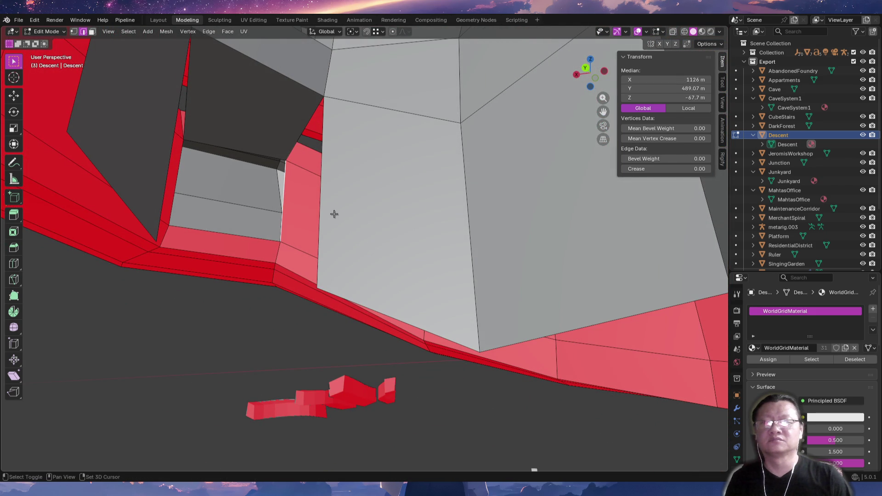
middle_click_drag(355, 222, 334, 237)
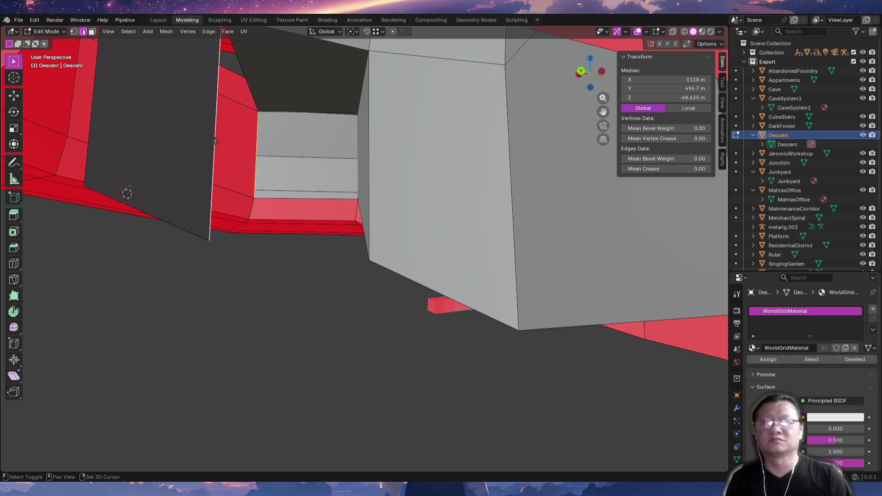
mouse_move(299, 232)
middle_mouse_down()
mouse_move(286, 252)
mouse_move(302, 222)
middle_mouse_up()
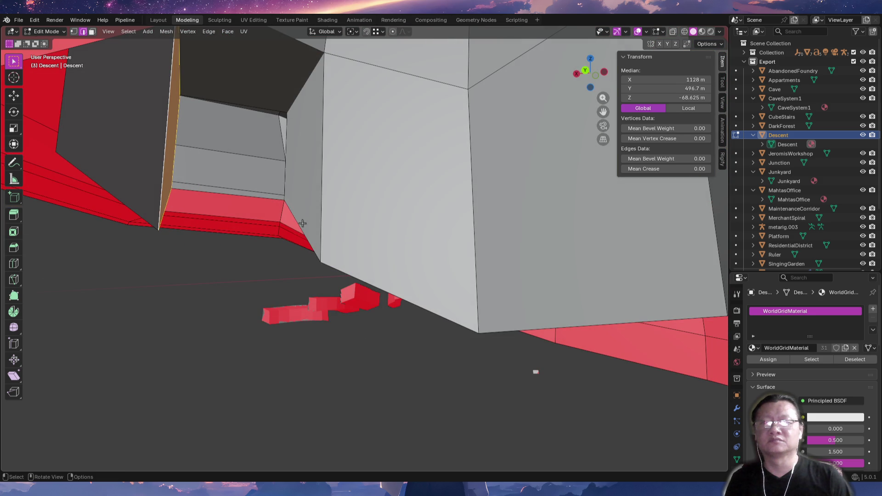
Pick the small face beside the red ledge at the foot of the new wall.
mouse_move(196, 208)
middle_mouse_down()
mouse_move(261, 211)
mouse_move(370, 258)
middle_mouse_up()
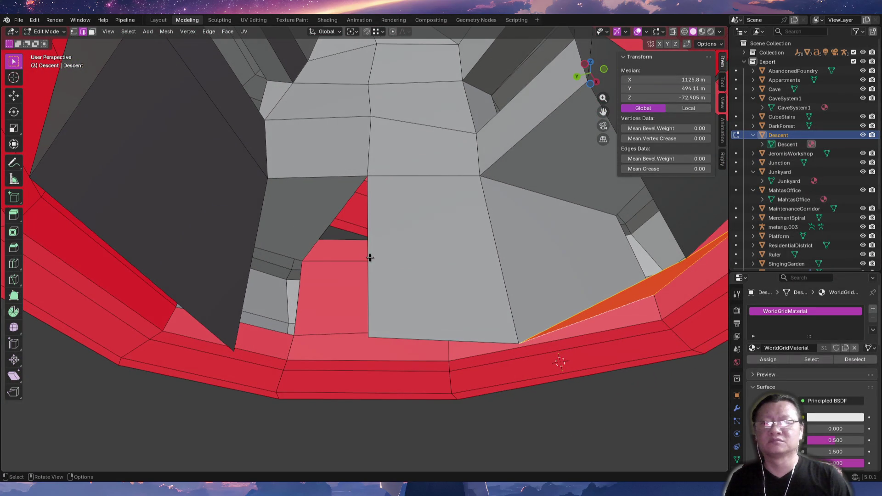
left_click(303, 304, "shift")
mouse_move(361, 296)
middle_mouse_down()
mouse_move(278, 289)
mouse_move(482, 286)
middle_mouse_up()
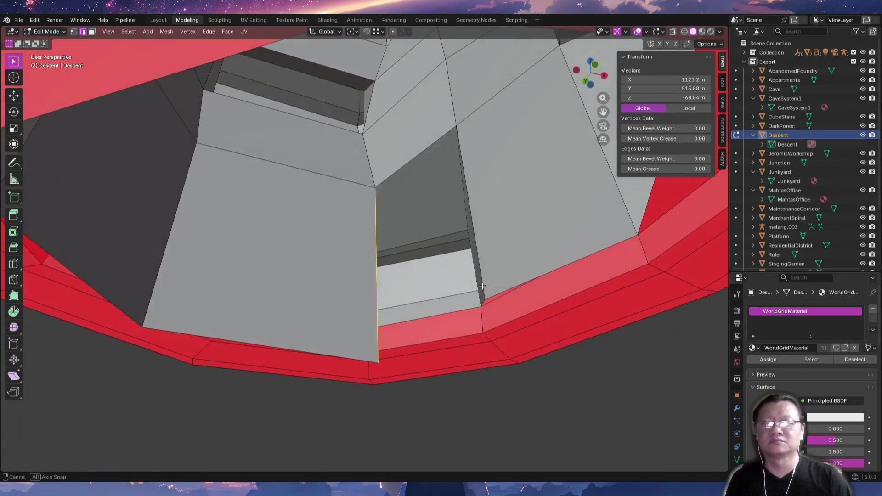
mouse_move(483, 286)
middle_mouse_down()
mouse_move(466, 260)
mouse_move(554, 347)
middle_mouse_up()
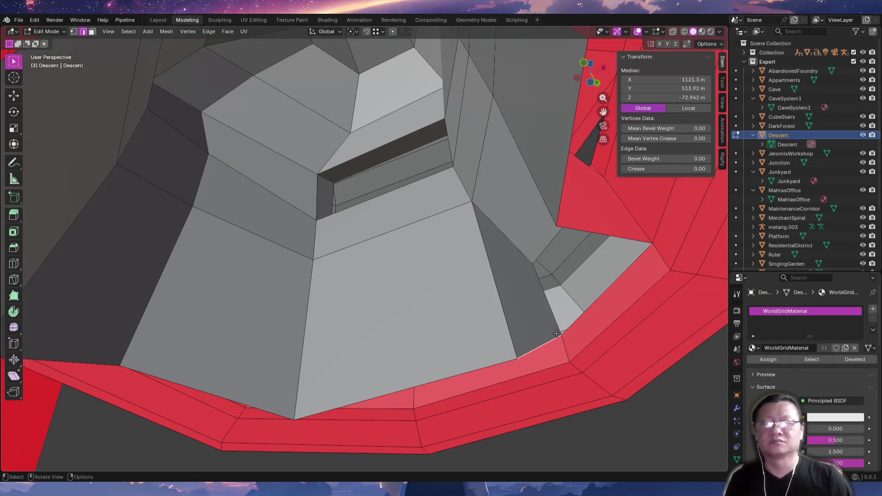
mouse_move(602, 234)
middle_mouse_down()
mouse_move(375, 215)
mouse_move(375, 334)
mouse_move(442, 269)
mouse_move(571, 256)
middle_mouse_up()
Rotate the picked face about 15.3° and move it toward the wall base.
key("r")
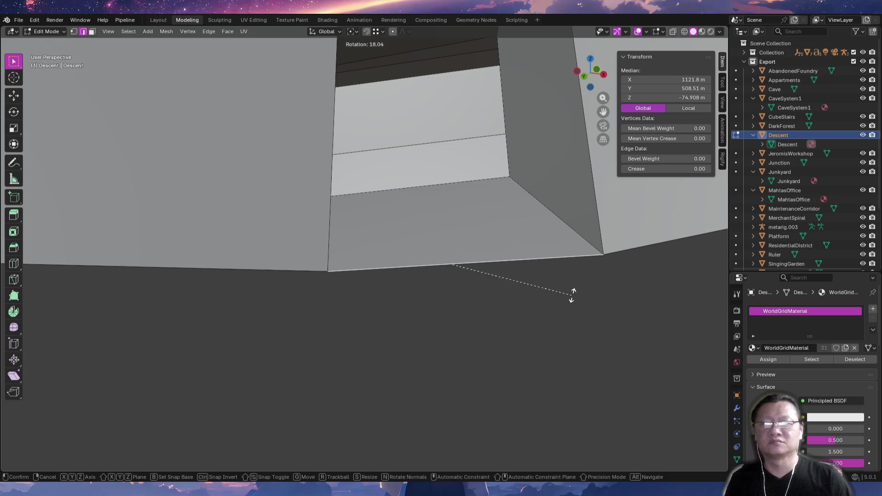
left_click(536, 232)
mouse_move(535, 232)
middle_mouse_down()
mouse_move(465, 253)
mouse_move(462, 358)
middle_mouse_up()
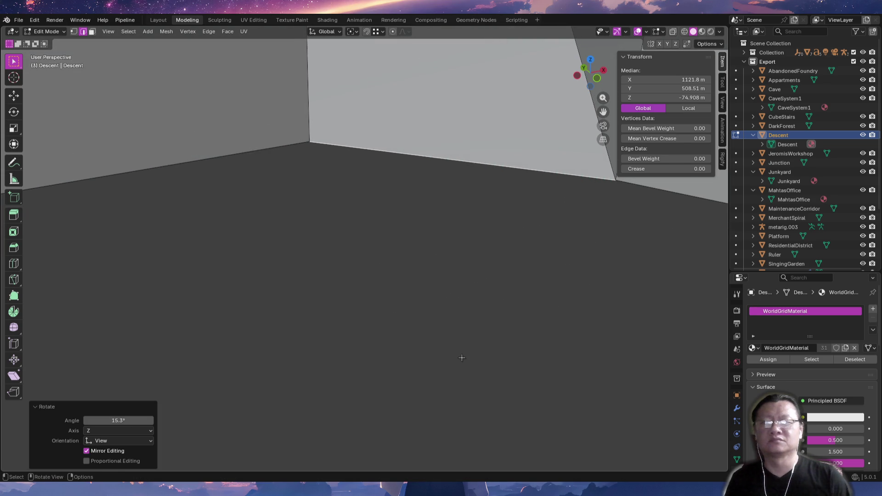
scroll(462, 358, "up", 3)
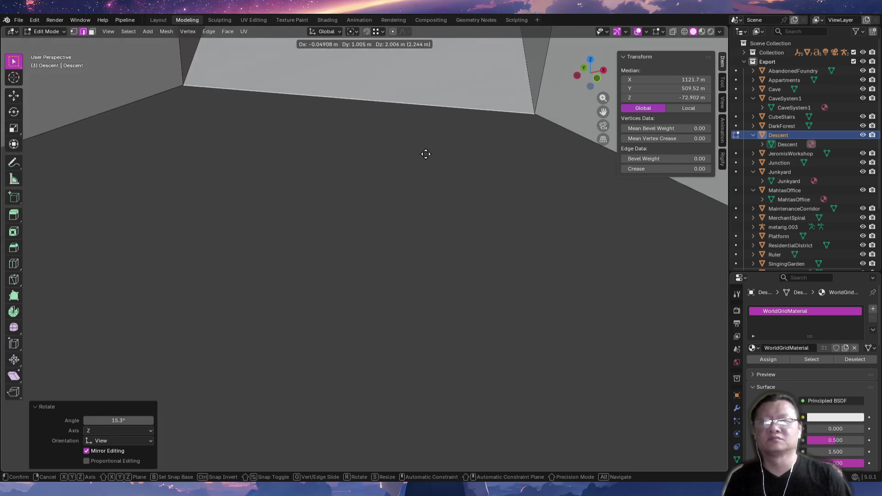
left_click(414, 129)
mouse_move(413, 128)
middle_mouse_down("shift")
mouse_move(454, 419)
mouse_move(451, 240)
mouse_move(478, 183)
middle_mouse_up("shift")
Drop the red floor faces about 1.35 m and shift them to meet the wall corner.
key("g")
key("z")
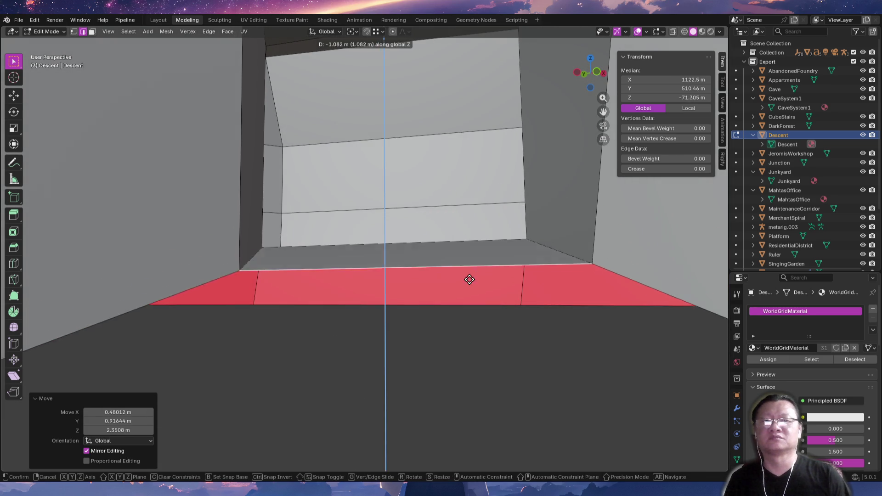
left_click(469, 276)
mouse_move(434, 222)
middle_mouse_down()
mouse_move(499, 295)
mouse_move(451, 298)
mouse_move(455, 232)
mouse_move(469, 360)
mouse_move(442, 295)
middle_mouse_up()
key("g")
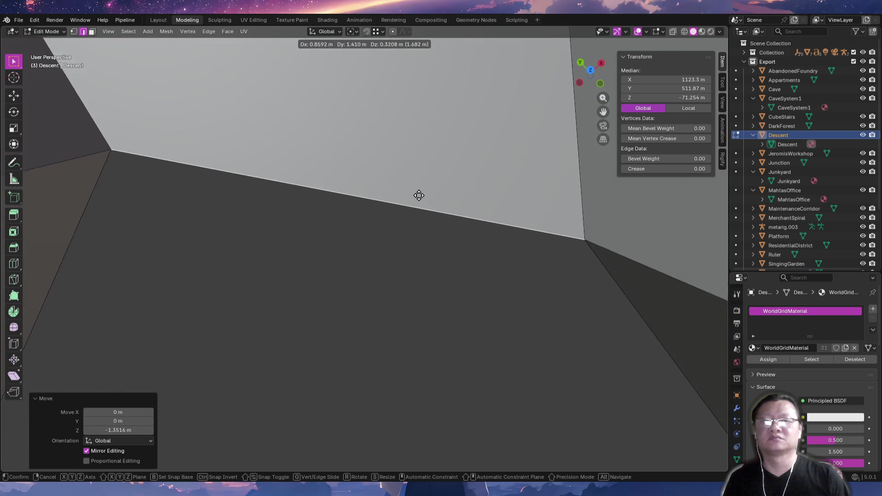
left_click(526, 416)
Fine-tune with small rotations and a sideways shift so the ledge aligns with the wall.
key("r")
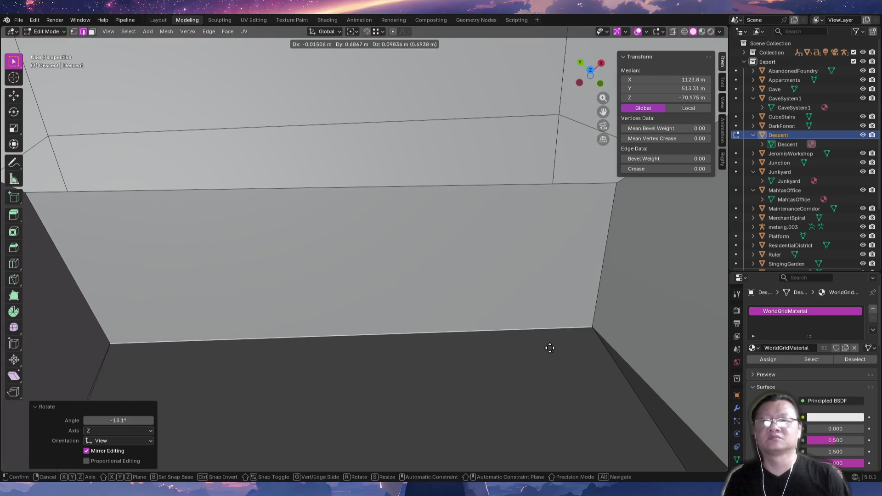
mouse_move(510, 304)
middle_mouse_down()
mouse_move(488, 225)
mouse_move(426, 331)
mouse_move(370, 368)
middle_mouse_up()
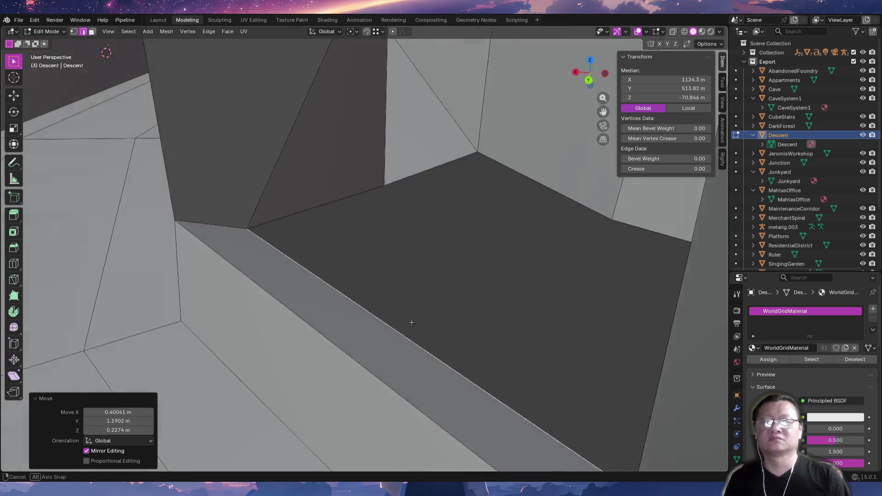
key("g")
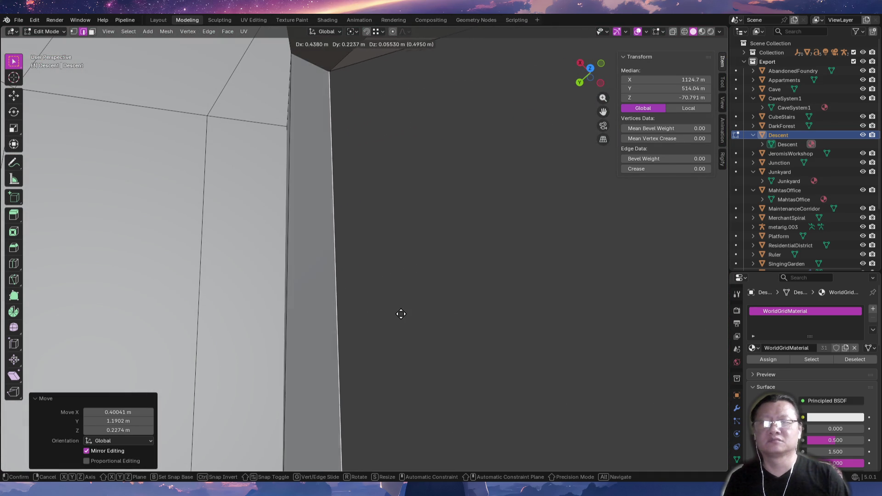
middle_click_drag(415, 316, 298, 215)
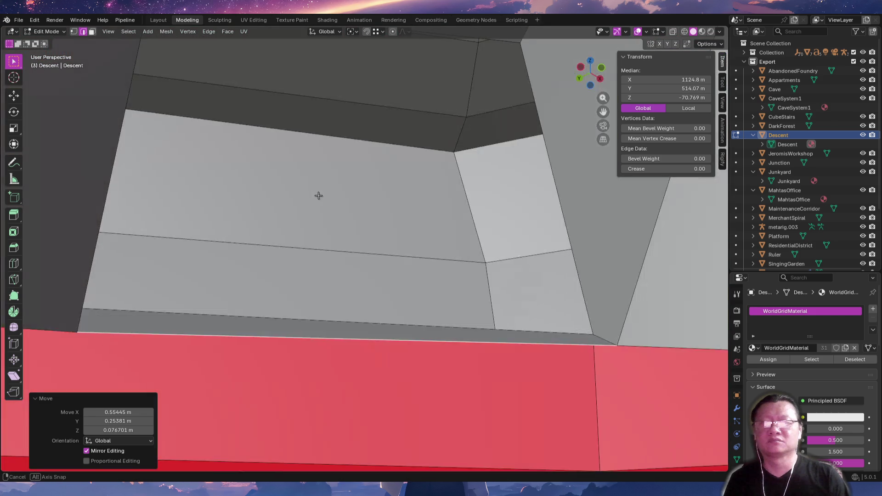
key("r")
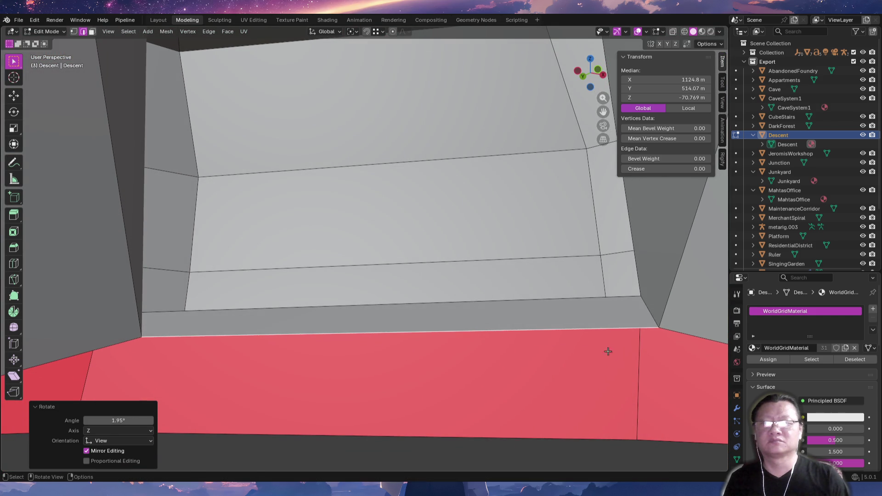
Raise the selected wall-base edge along Z, then shift the wall geometry several meters into place.
key("g")
key("z")
mouse_move(581, 323)
middle_mouse_down()
mouse_move(387, 370)
mouse_move(108, 328)
middle_mouse_up()
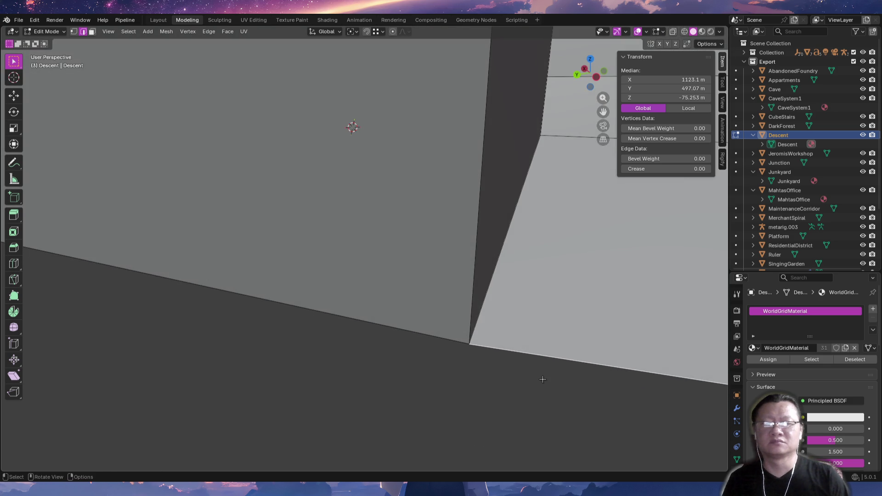
middle_click_drag(549, 347, 543, 379)
middle_click_drag(418, 186, 425, 402)
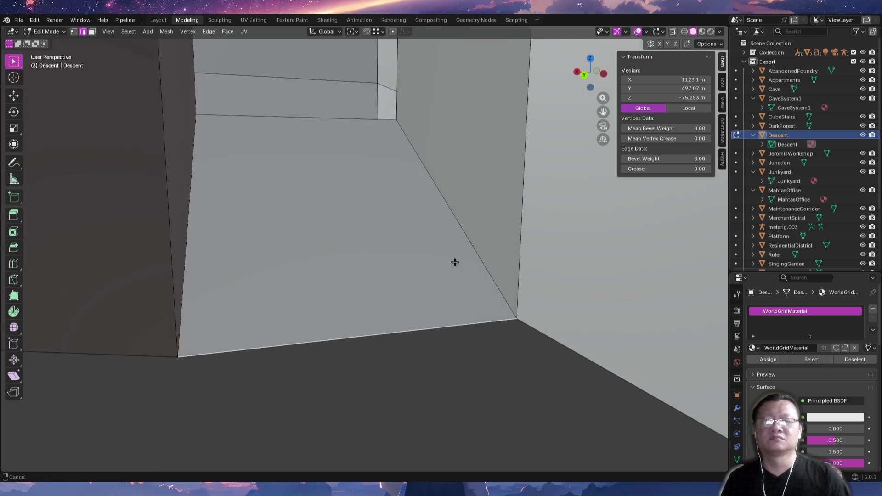
mouse_move(424, 279)
middle_mouse_down()
mouse_move(404, 349)
mouse_move(440, 386)
middle_mouse_up()
key("g")
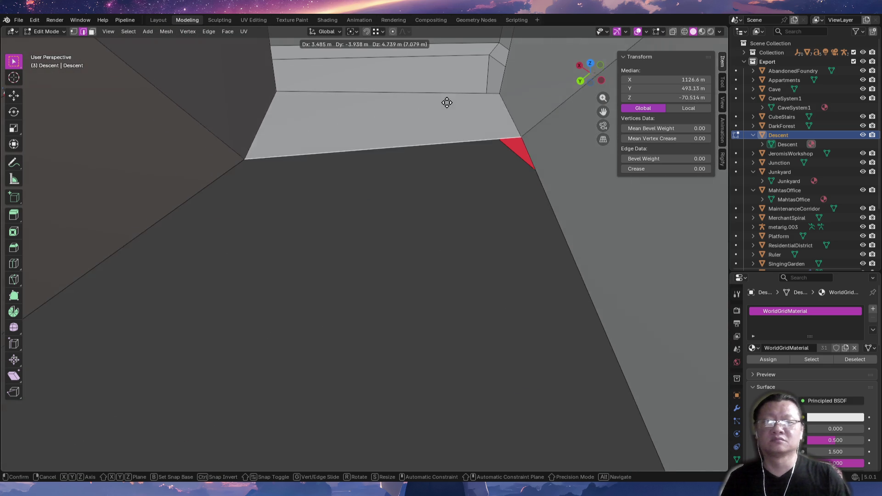
left_click(405, 137)
scroll(460, 134, "up", 3)
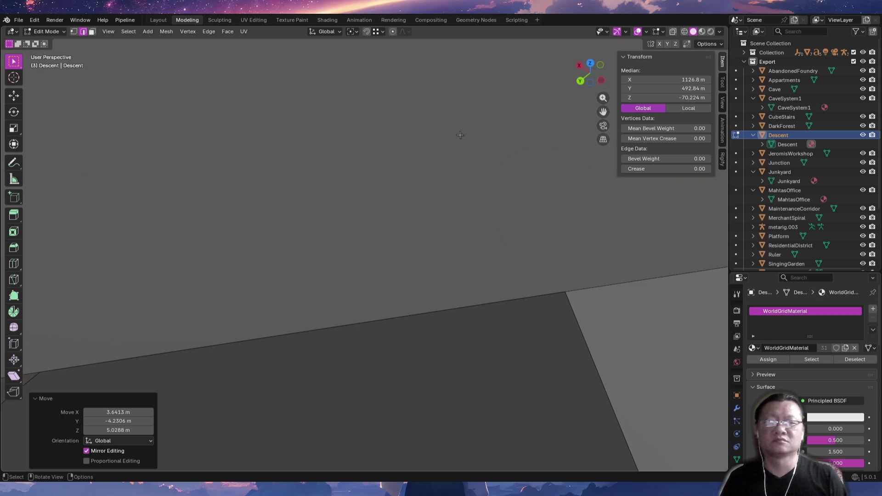
Move the grey floor ledge piece to the wall base and rotate it about 12.5° around Z.
mouse_move(493, 253)
middle_mouse_down()
mouse_move(616, 234)
mouse_move(595, 259)
middle_mouse_up()
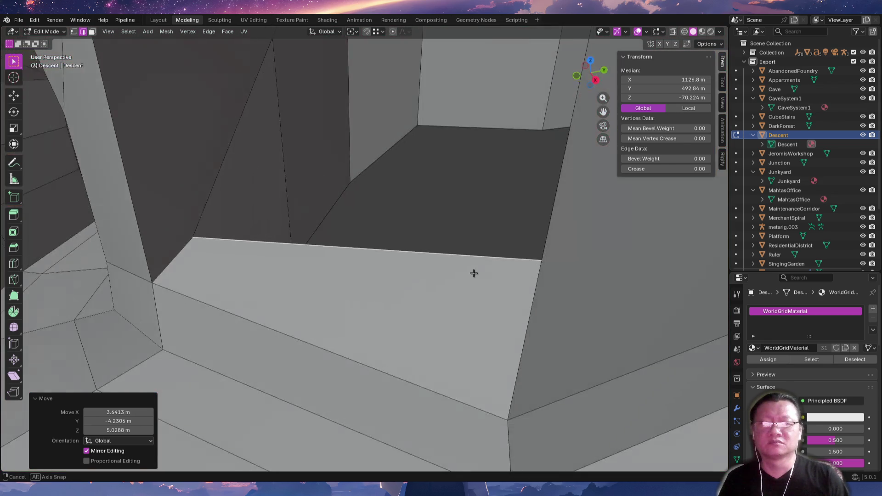
mouse_move(565, 314)
middle_mouse_down()
mouse_move(456, 311)
mouse_move(546, 282)
middle_mouse_up()
key("g")
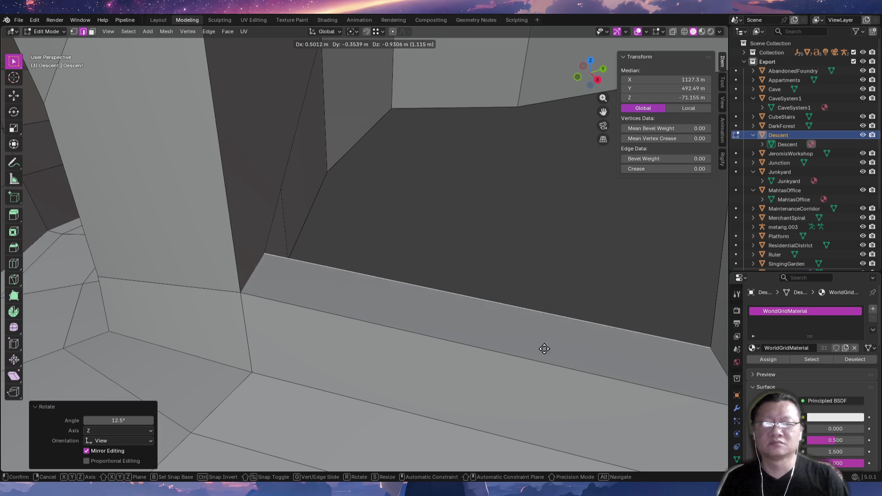
mouse_move(579, 342)
middle_mouse_down()
mouse_move(455, 331)
mouse_move(398, 347)
mouse_move(437, 340)
middle_mouse_up()
key("r")
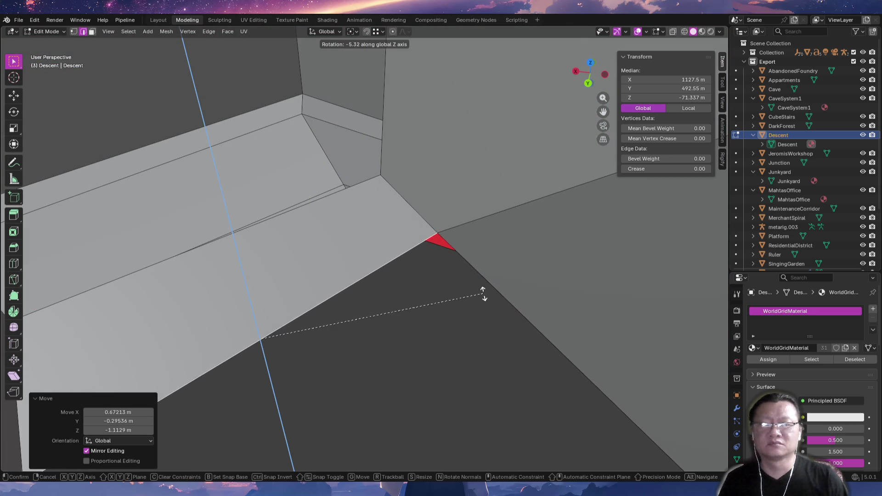
scroll(384, 314, "up", 5)
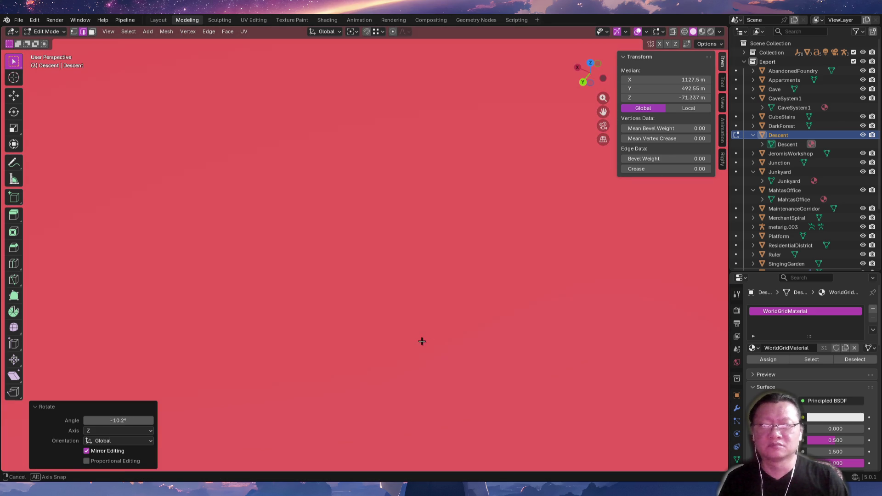